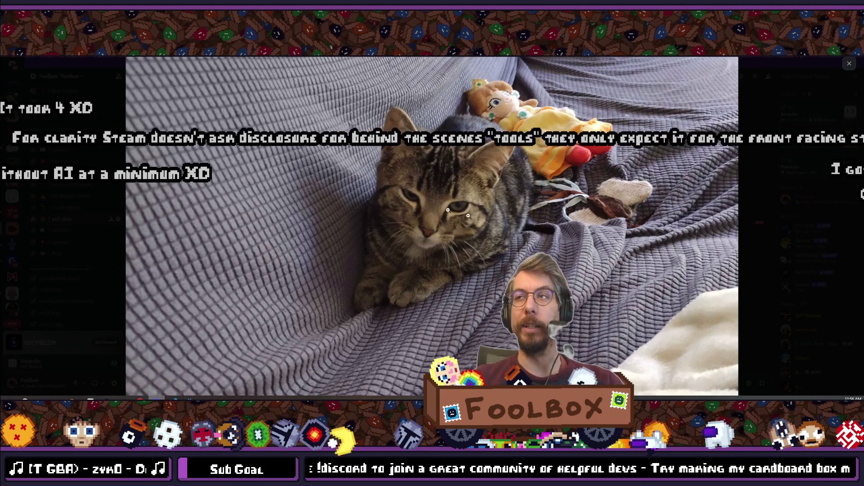
Close the enlarged cat photo in #pet-pics and switch to the Godot editor
click(759, 217)
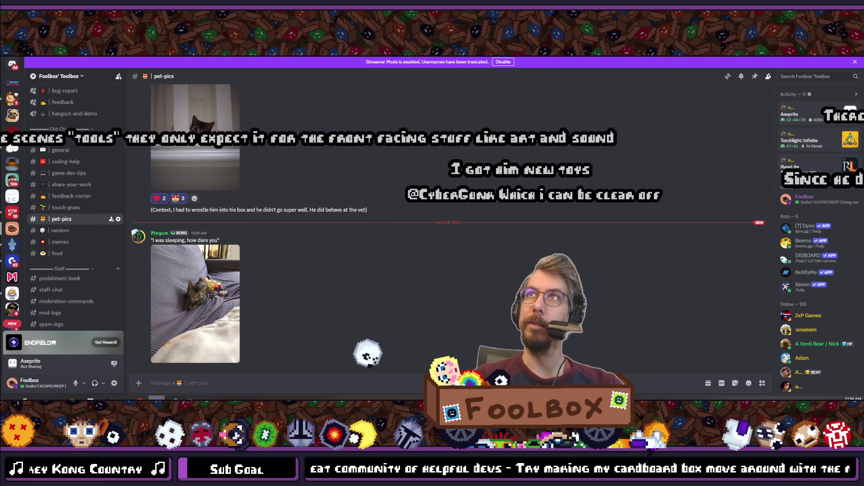
key(alt+Tab)
Save the animated_tube scene, test-run the game with F5, then close the game window
key(ctrl+s)
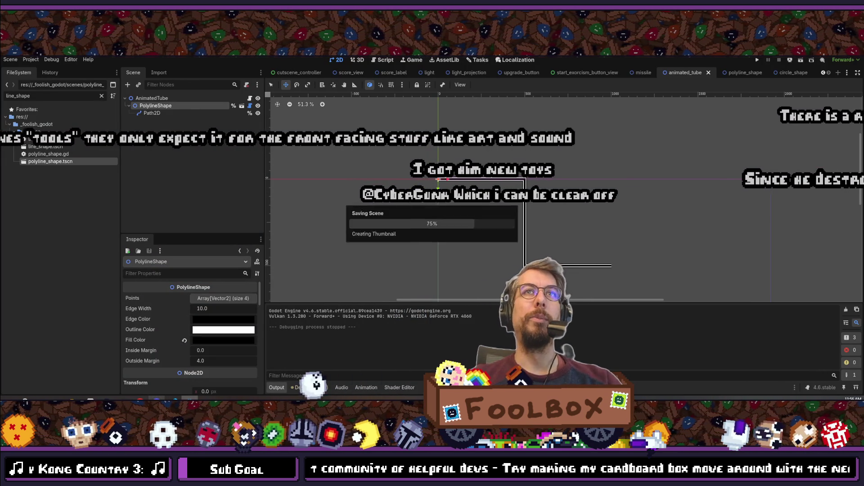
key(F5)
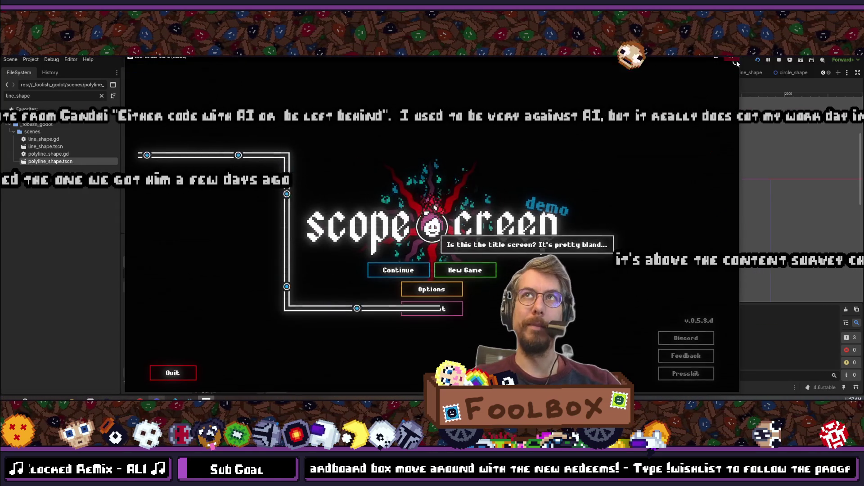
click(733, 60)
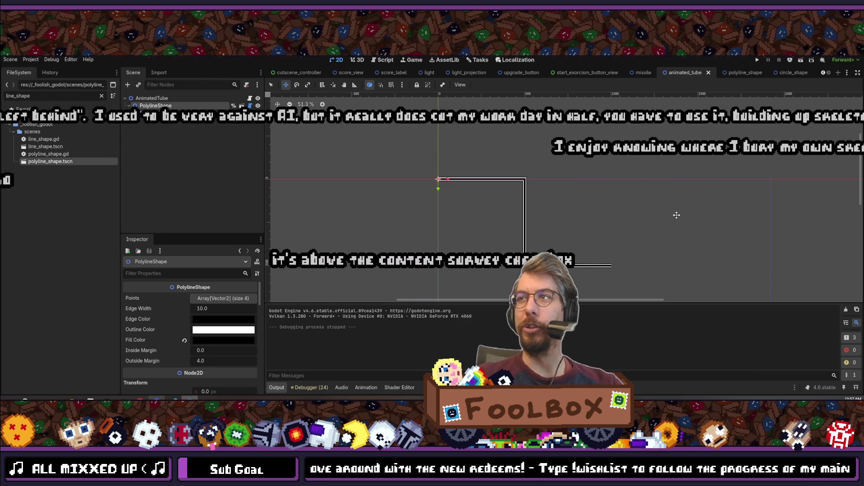
Add new_line_shape.edge_width = 5.0 below the end_point line in animated_tube.gd
key(ctrl+s)
key(alt+Tab)
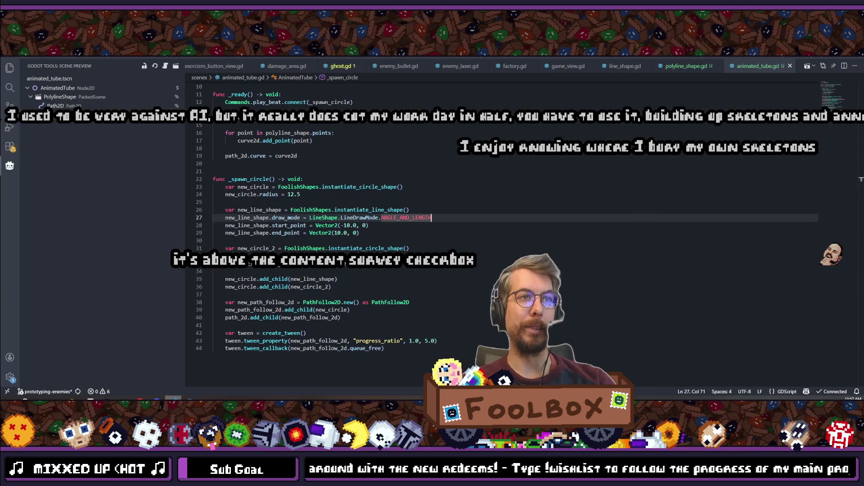
click(372, 231)
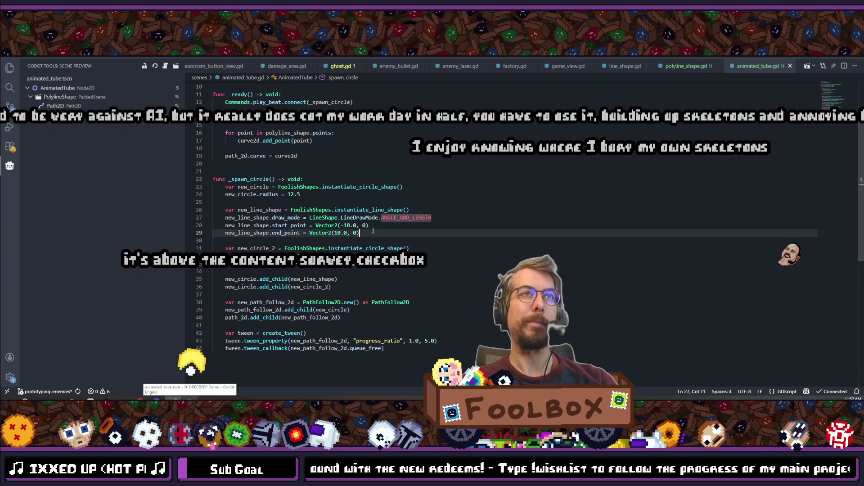
key(Return)
text(e)
key(BackSpace)
text(new)
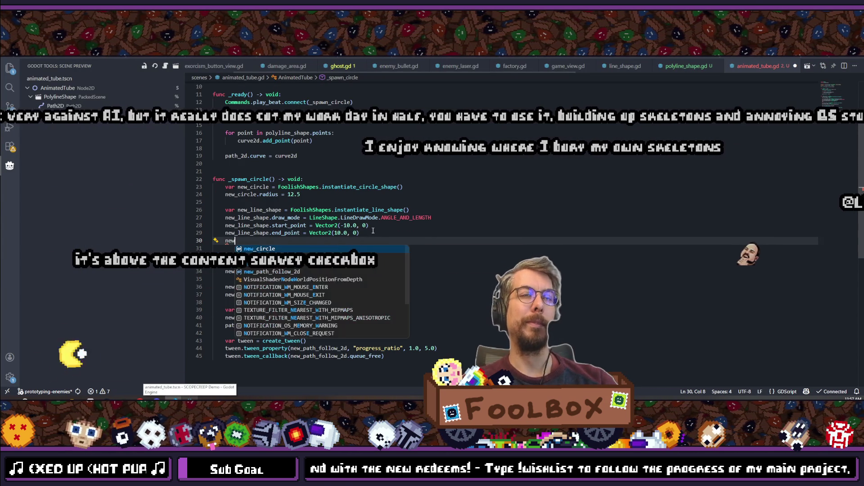
text(_line_shape.)
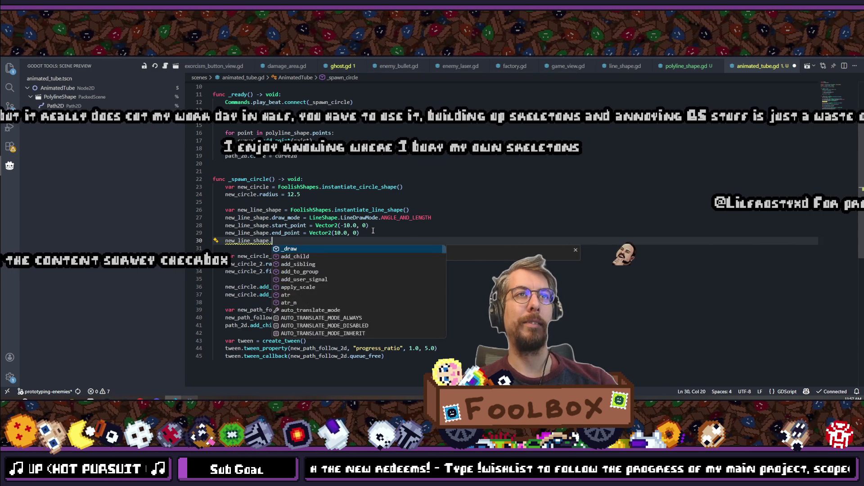
text(ed)
key(Down)
key(Return)
text(5.0)
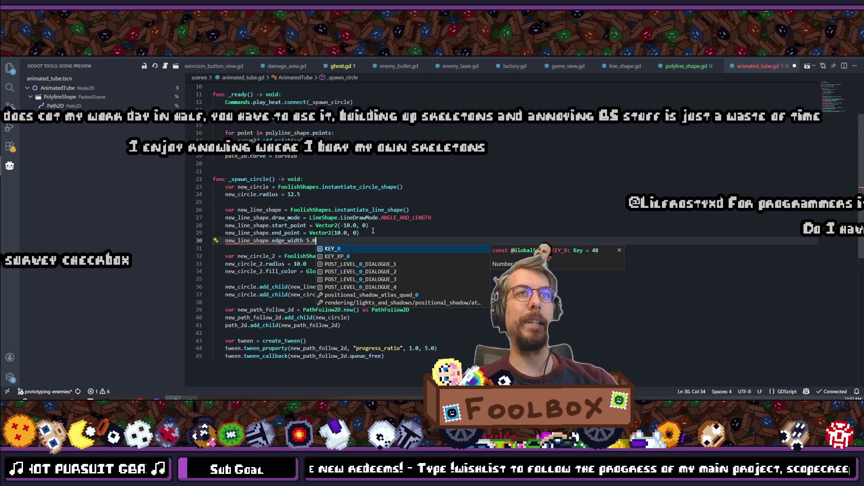
click(375, 232)
Change the start and end points to x -50.0 and 50.0 and the edge width to 10.0
click(306, 241)
text(=)
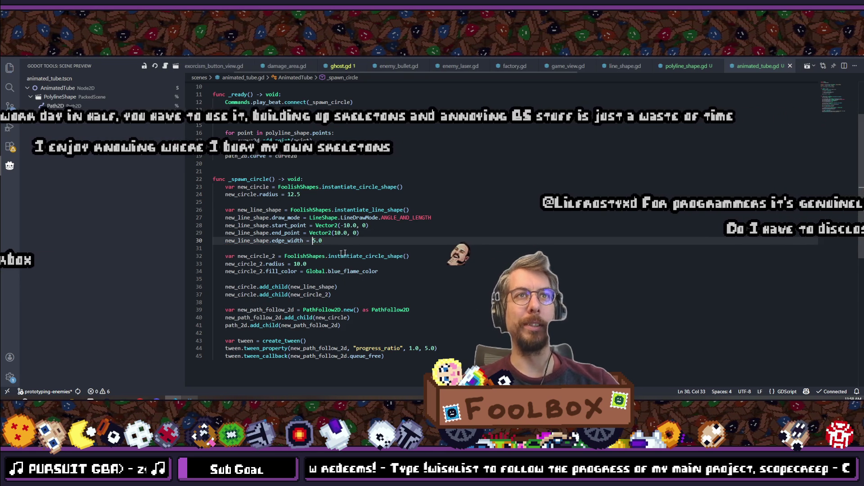
click(351, 225)
text(0)
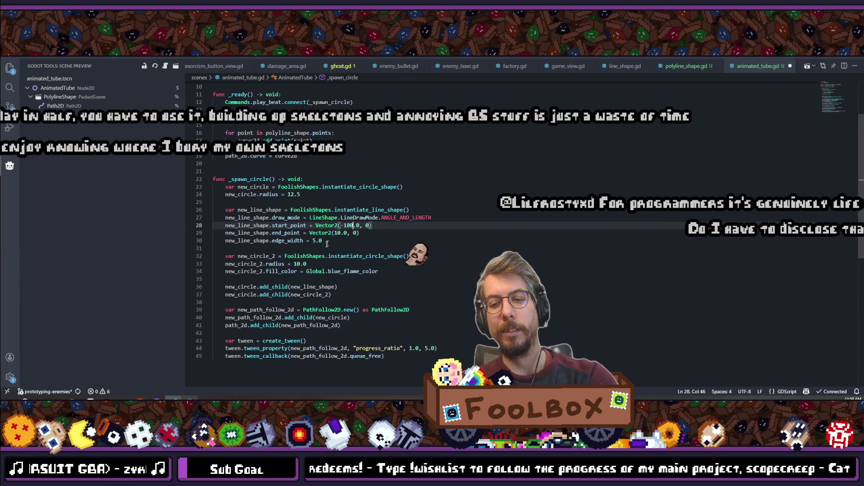
click(344, 233)
text(0)
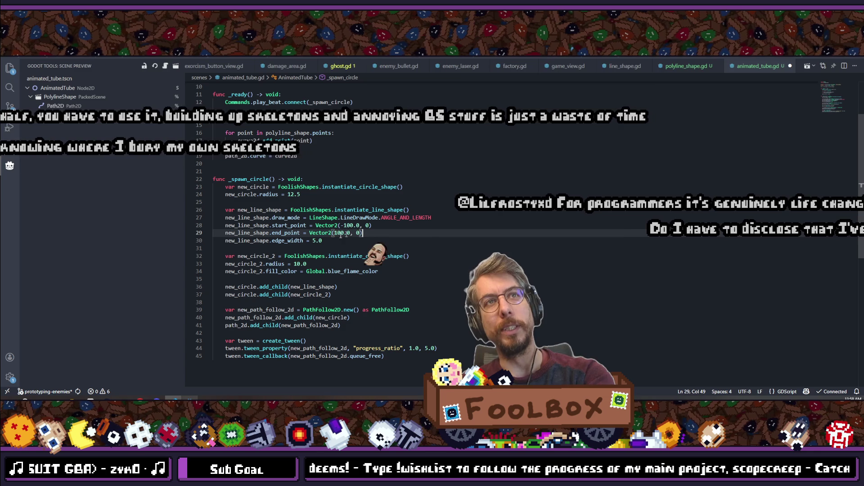
drag(352, 226, 338, 233)
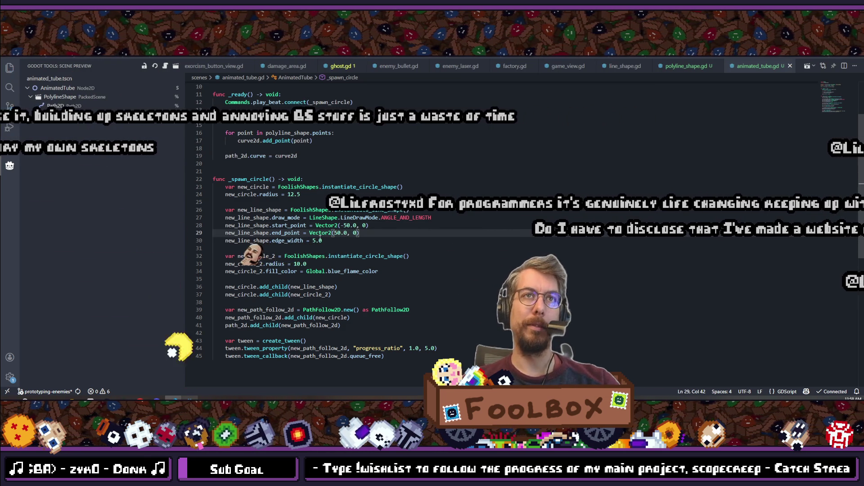
drag(313, 241, 317, 241)
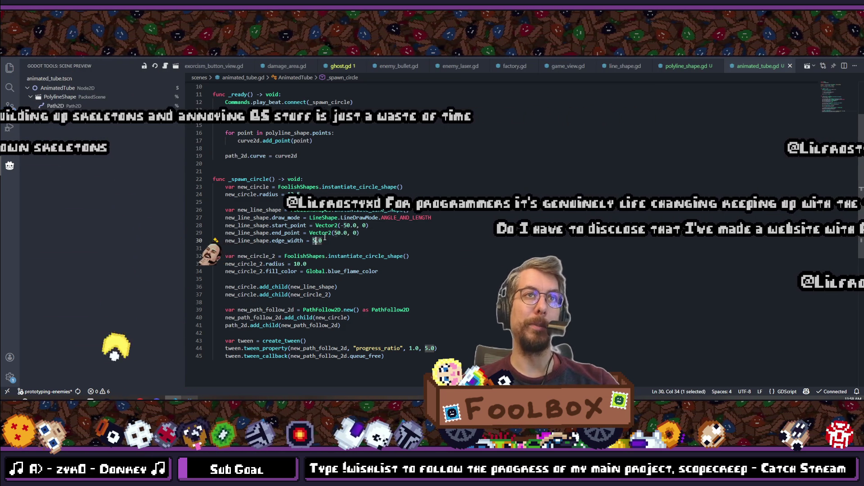
text(10)
key(End)
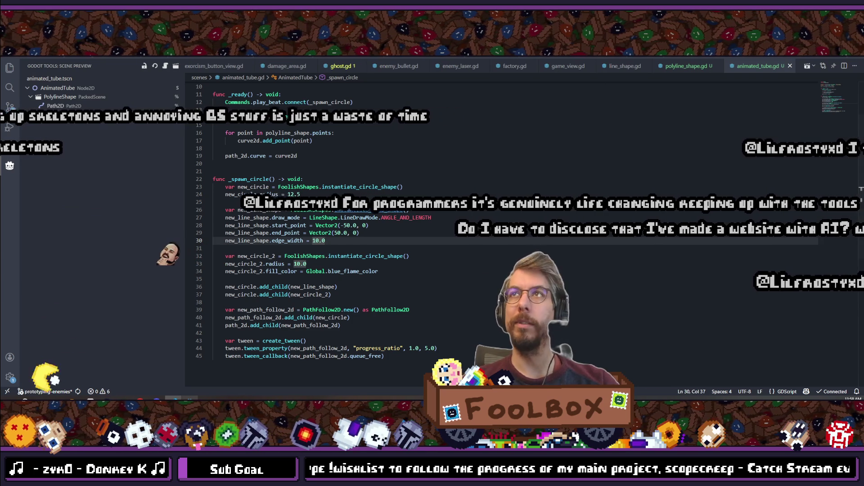
key(alt+Tab)
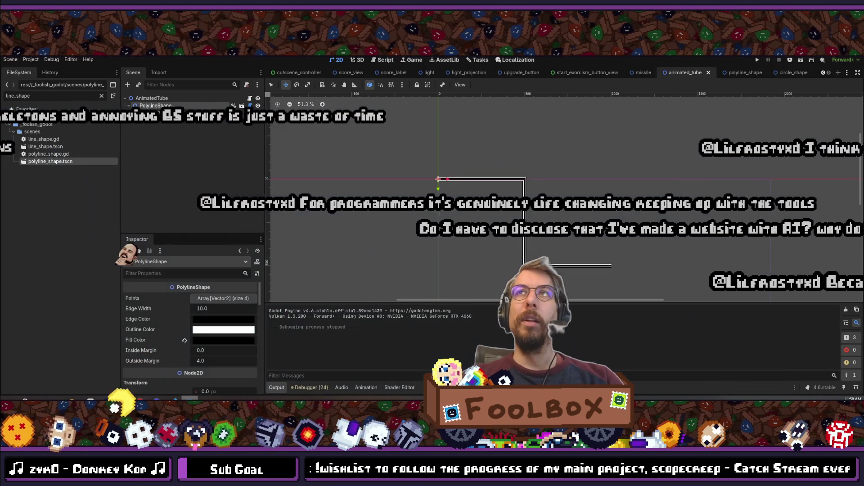
Test-run the game to check the longer line, stop it, and return to animated_tube.gd
click(757, 60)
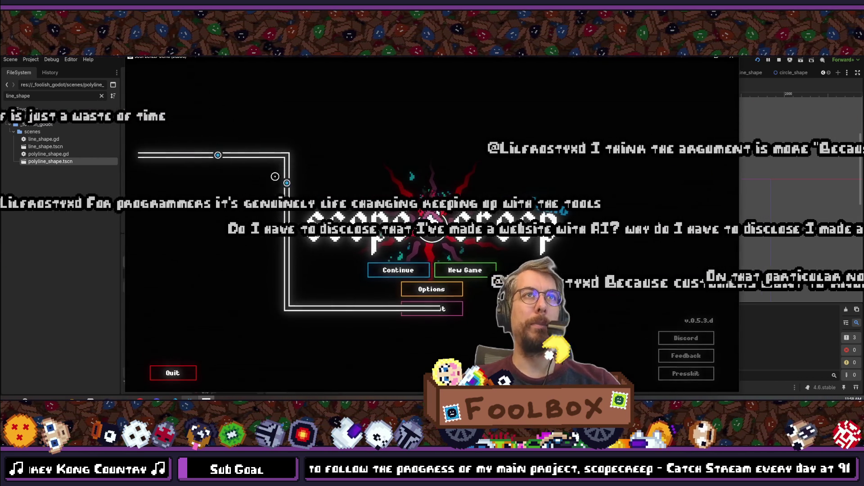
click(728, 58)
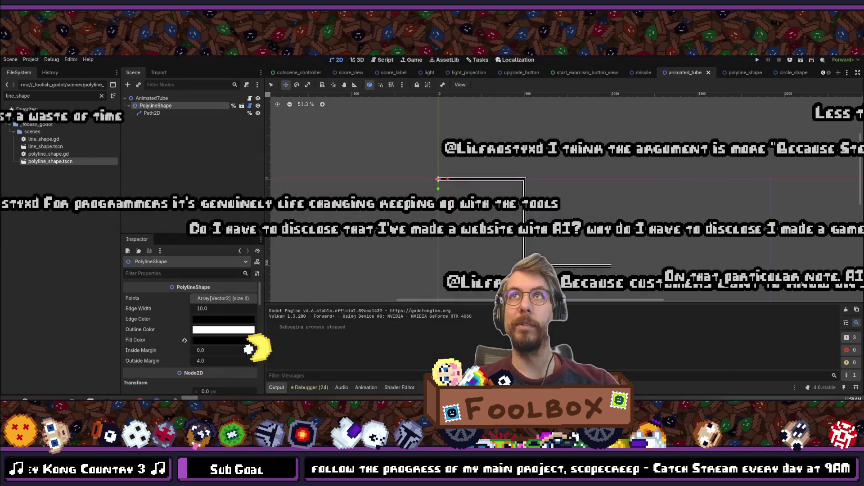
key(alt+Tab)
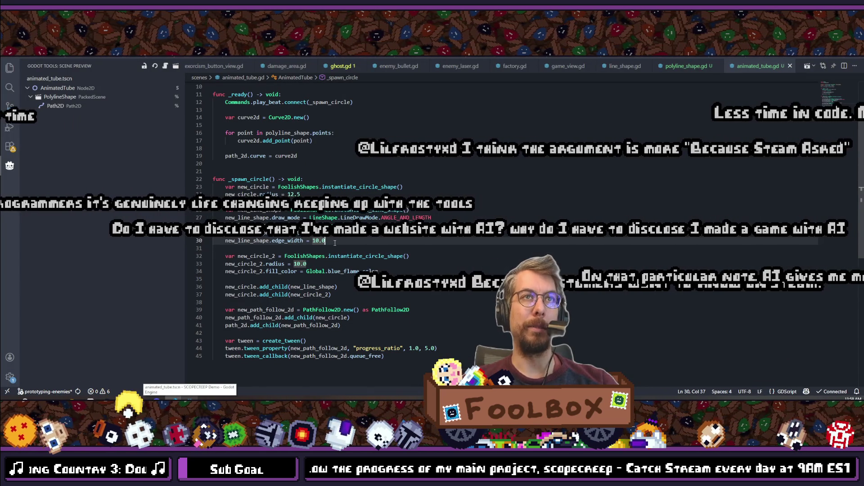
Add new_line_shape.edge_color = Color.BLACK below edge_width, then run the game in Godot
key(Return)
text(new_line_)
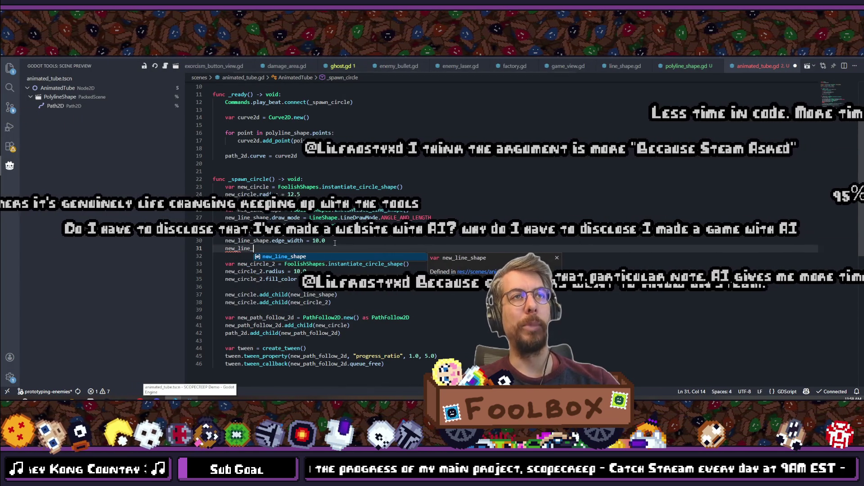
text(shape.)
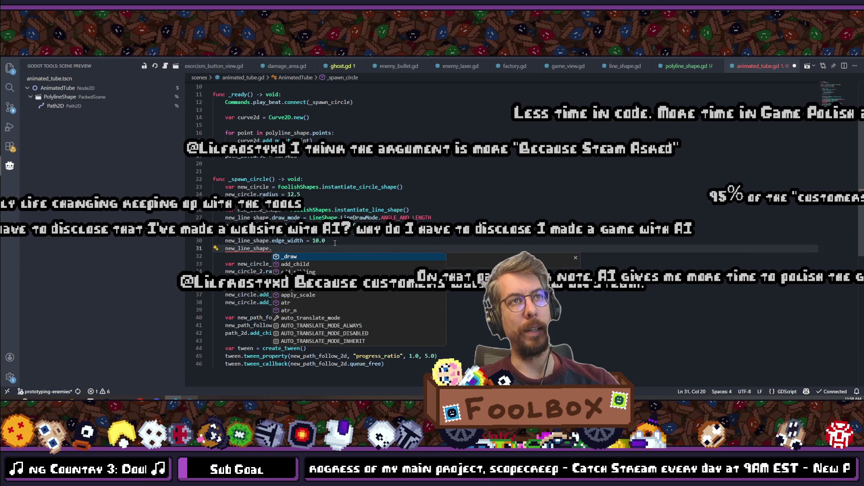
text(color)
key(Down)
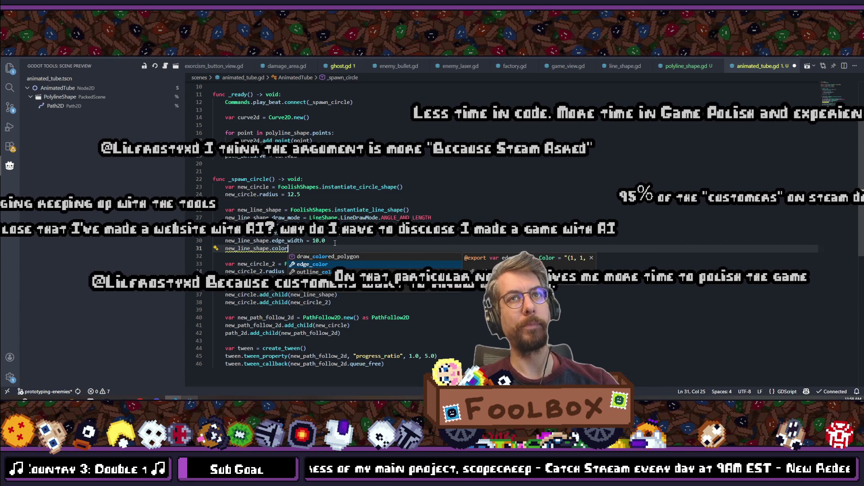
text(olor.BLAKC)
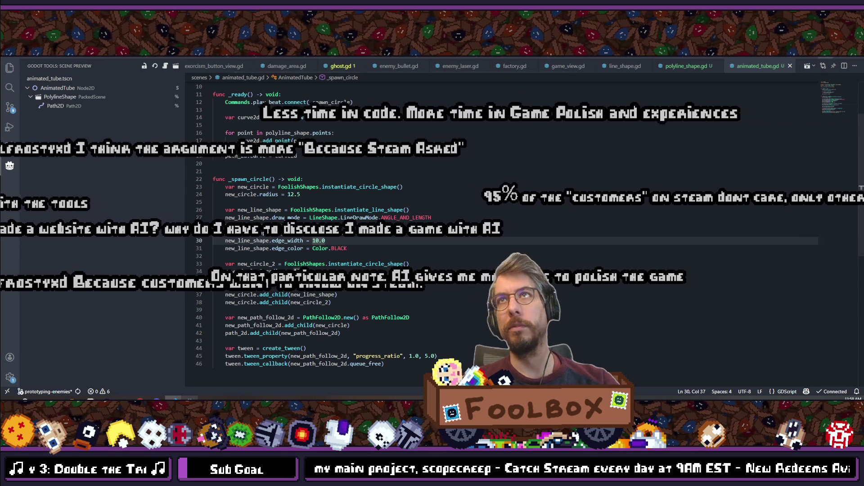
key(alt+Tab)
click(760, 59)
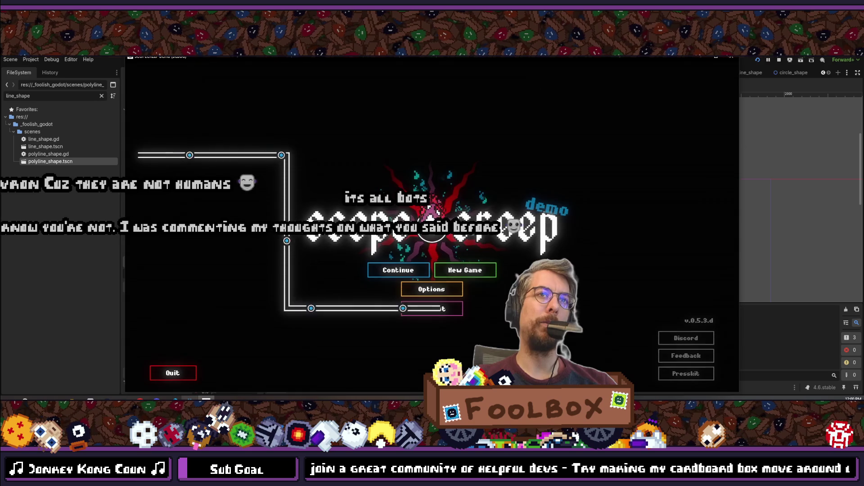
key(F8)
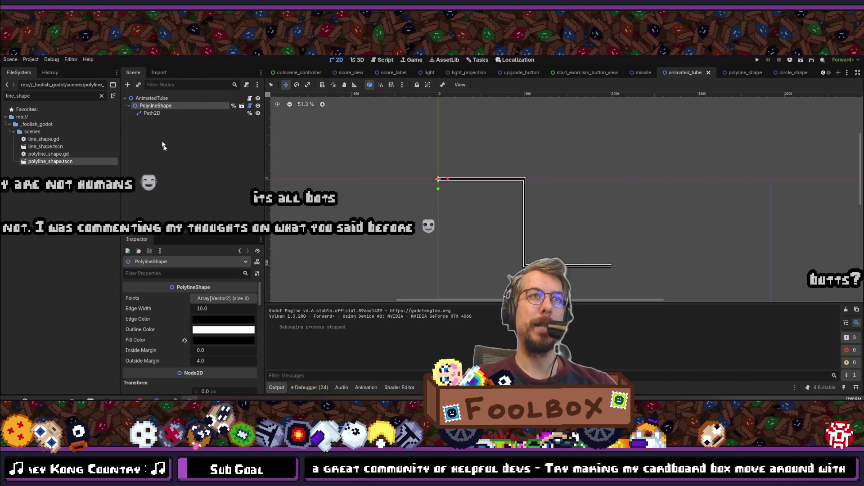
Instance circle_shape.tscn as a child of the AnimatedTube root node
click(158, 114)
click(170, 177)
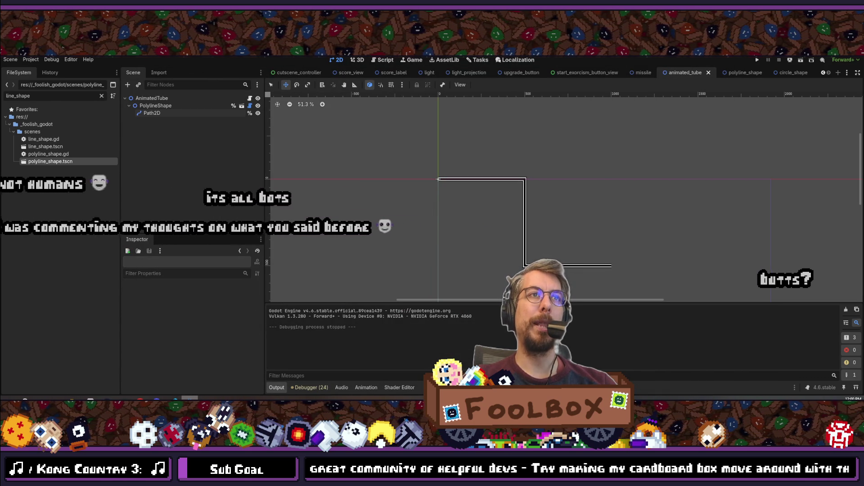
scroll(432, 169, up, 9)
click(152, 98)
click(128, 86)
key(Escape)
click(137, 86)
text(cir)
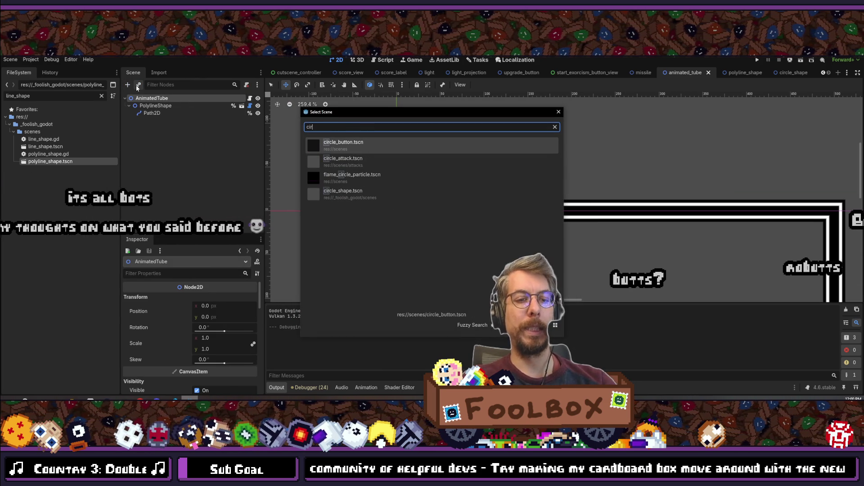
text(cle)
key(Down)
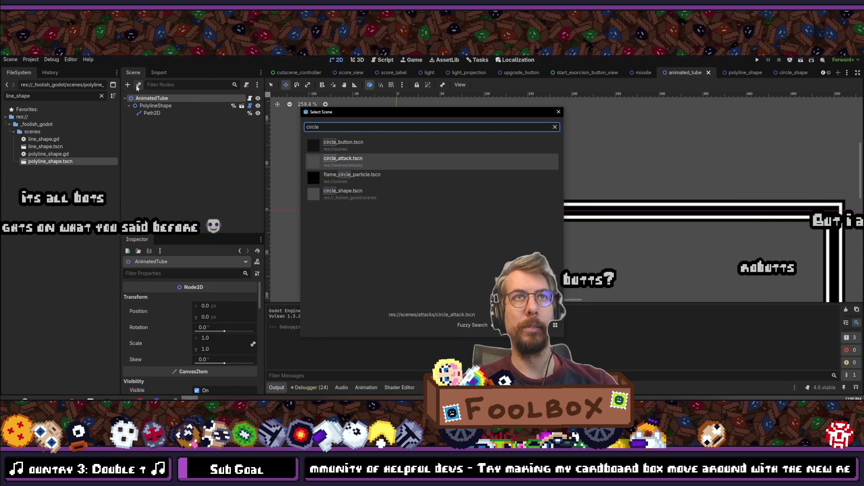
key(Up)
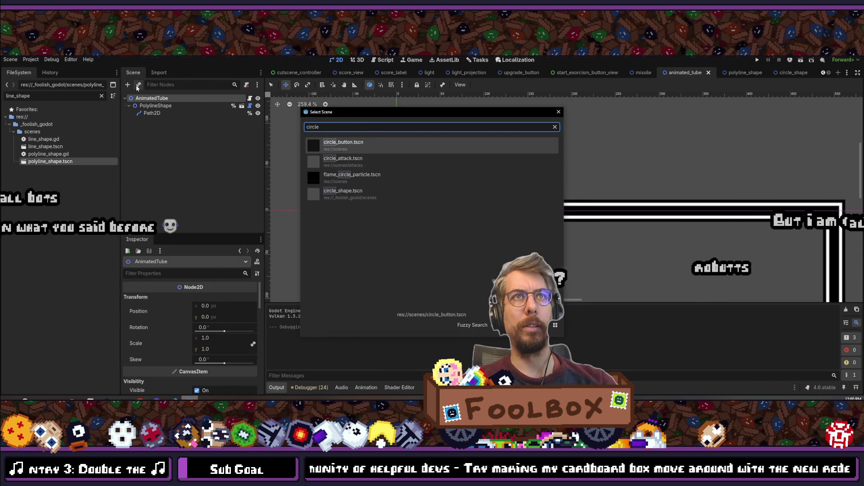
key(Down)
key(Up)
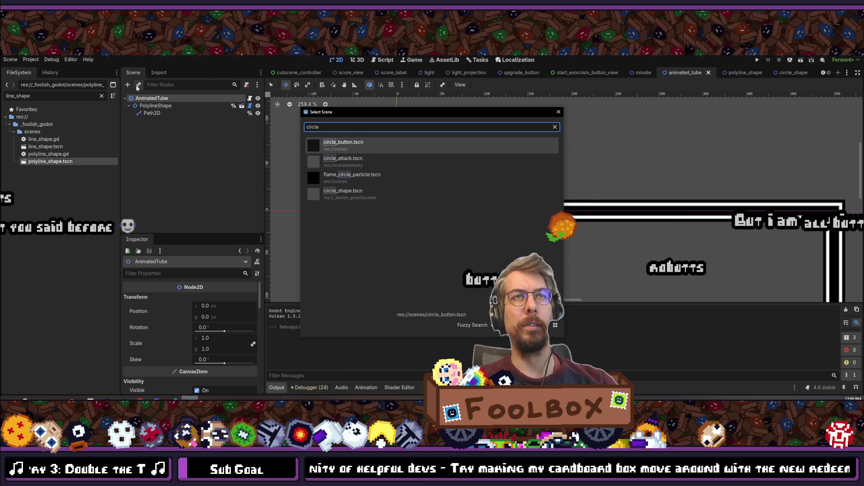
key(Down)
key(Down)
key(Down)
key(Return)
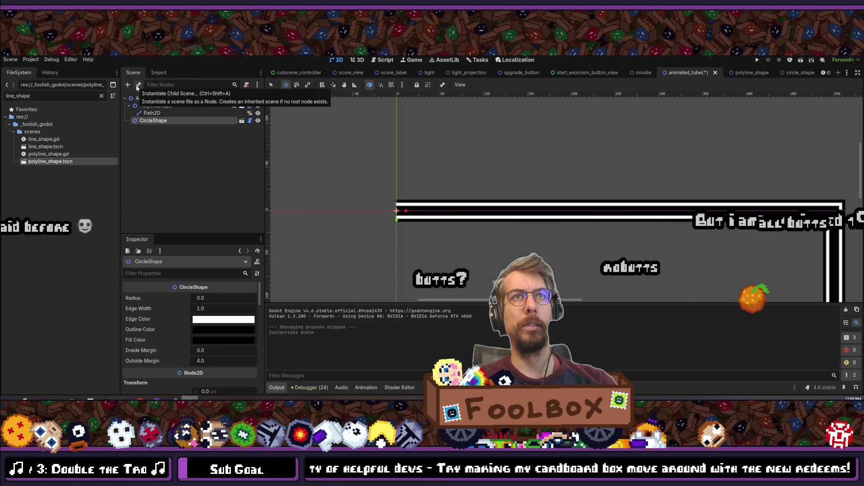
Set the new CircleShape's radius to 12.5
click(208, 297)
text(12.5)
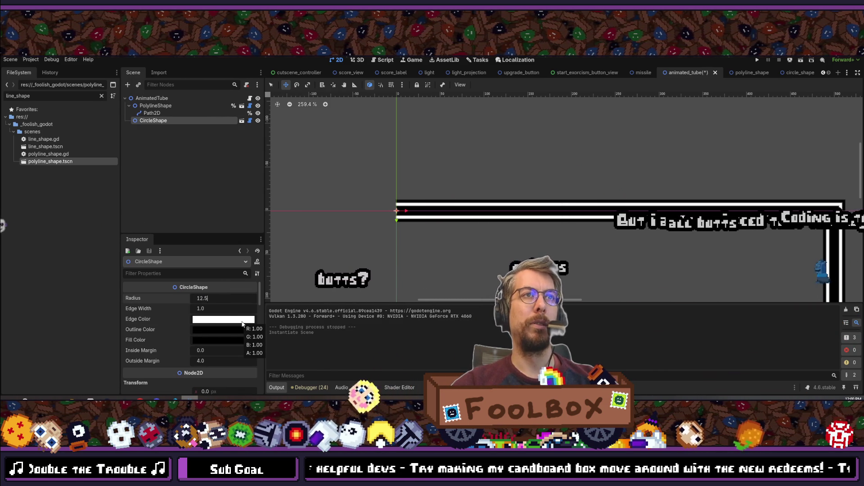
key(Return)
Instance line_shape.tscn as a child scene under CircleShape
scroll(399, 213, up, 5)
scroll(399, 213, up, 1)
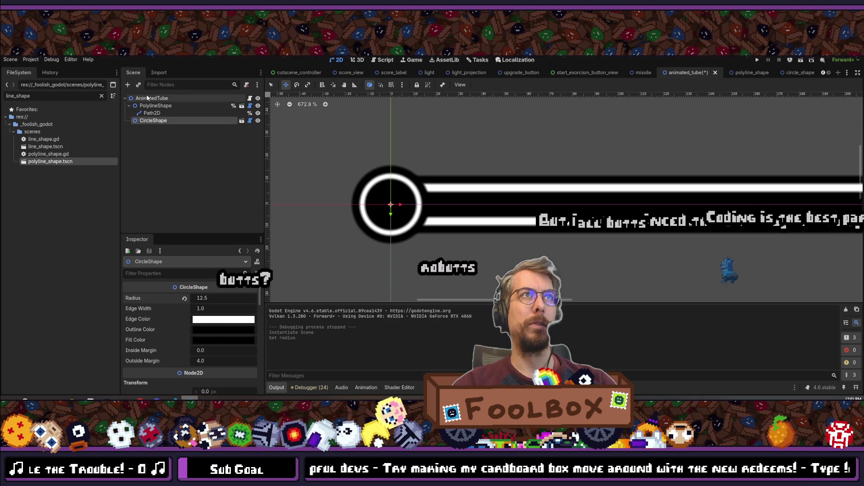
click(128, 85)
text(line_)
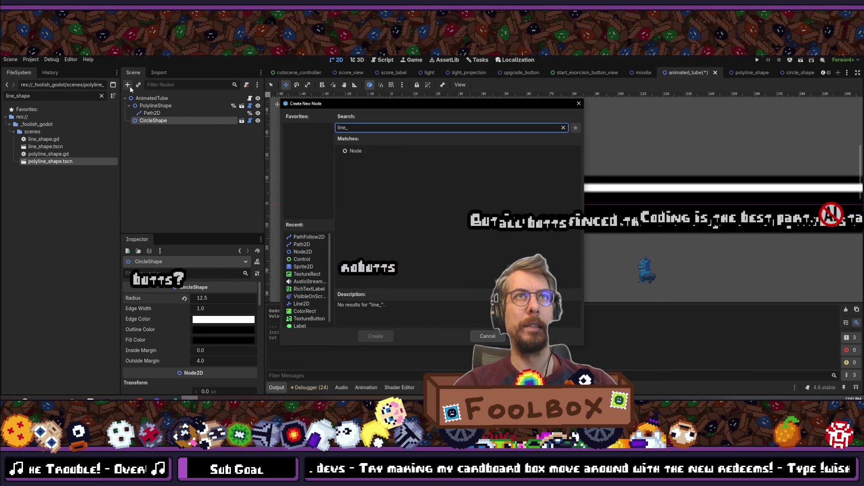
key(Escape)
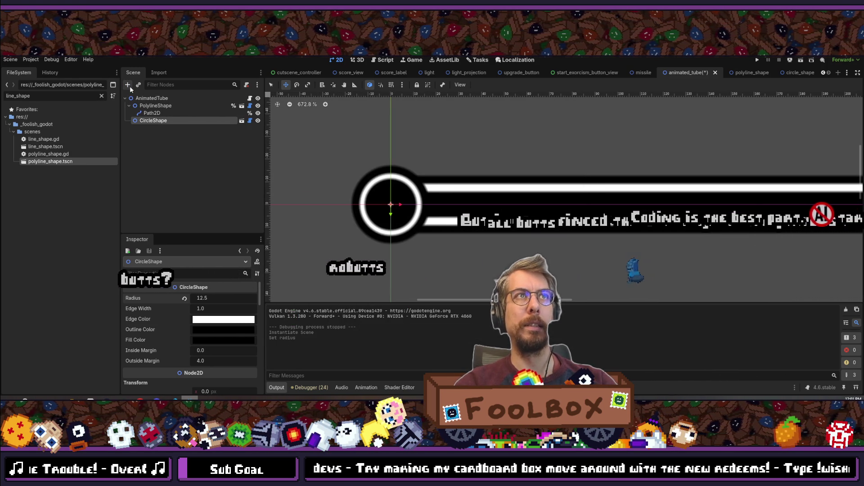
click(140, 85)
text(line)
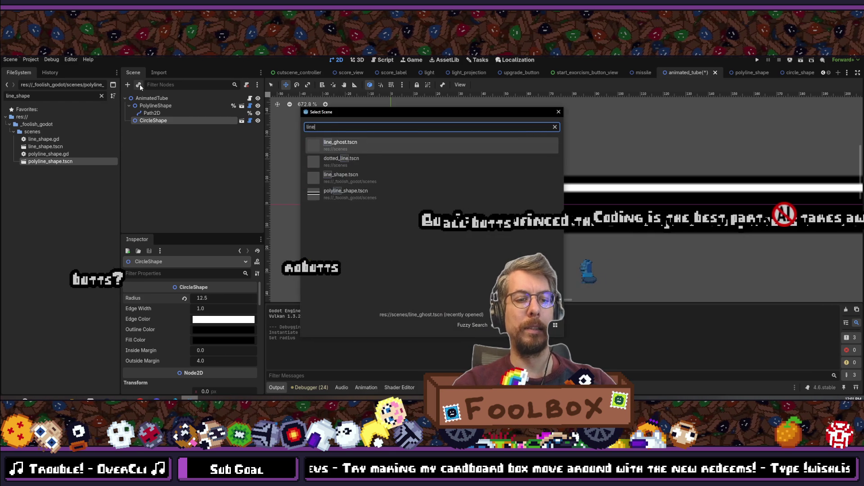
text(_shap)
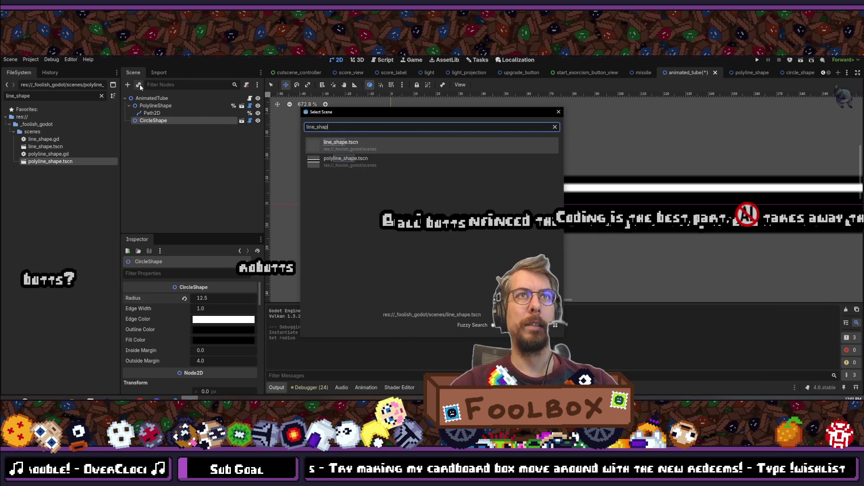
key(Return)
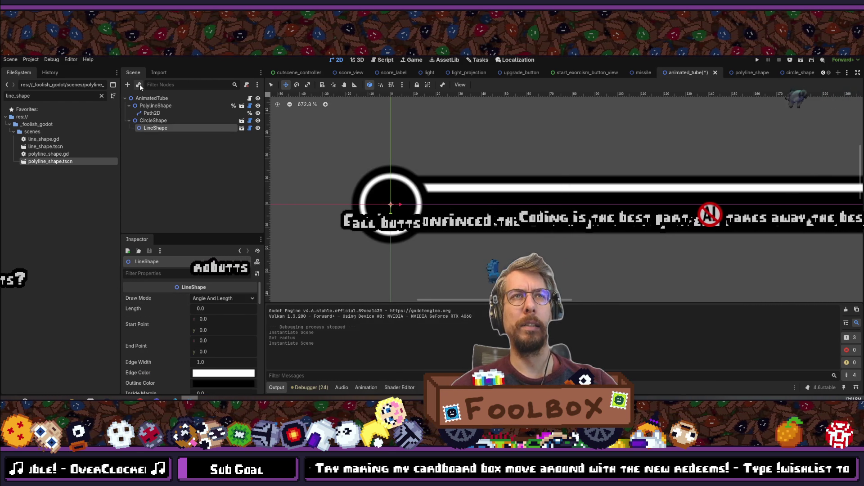
Switch LineShape to Start And End Point mode with start x -20 and end x 20
click(220, 298)
click(215, 317)
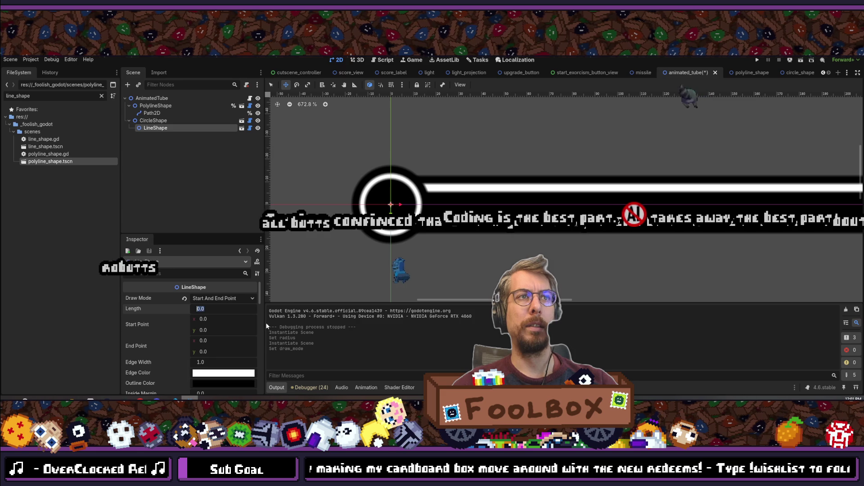
click(240, 317)
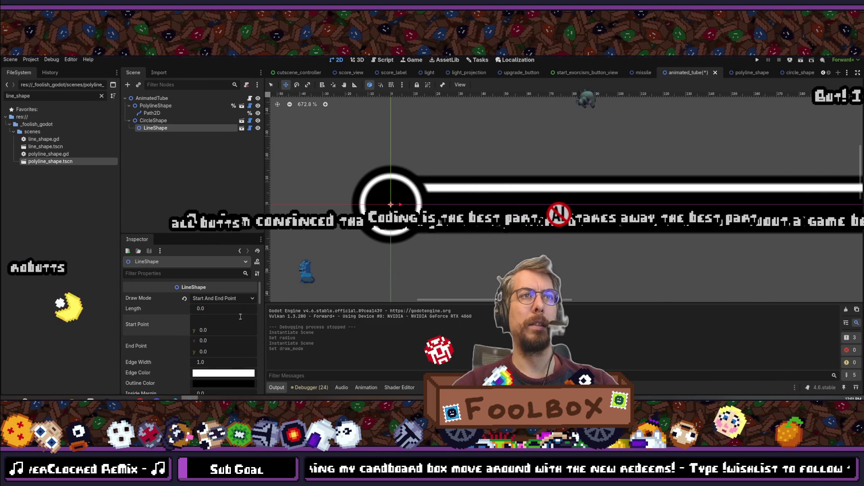
text(-50)
key(Tab)
key(Tab)
text(50)
key(Tab)
scroll(282, 231, down, 3)
scroll(324, 221, up, 2)
click(219, 316)
text(-10)
key(Tab)
key(shift+Tab)
text(-20)
key(Tab)
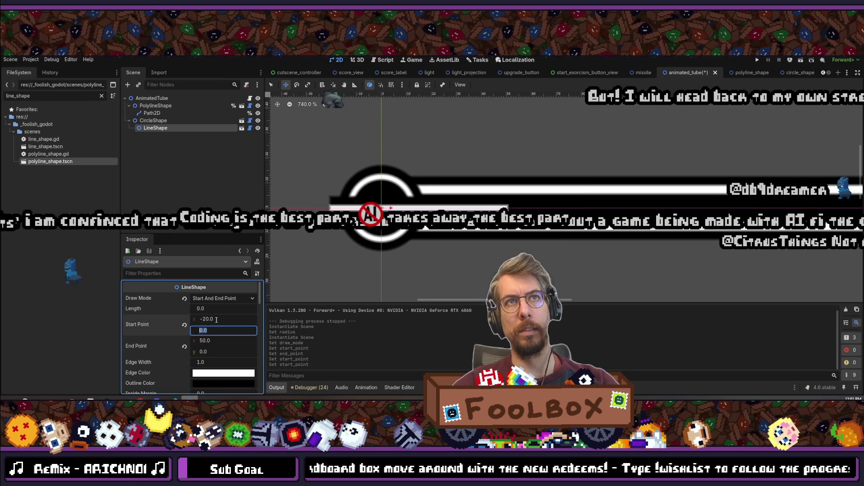
key(Tab)
key(Tab)
key(shift+Tab)
text(20)
key(Tab)
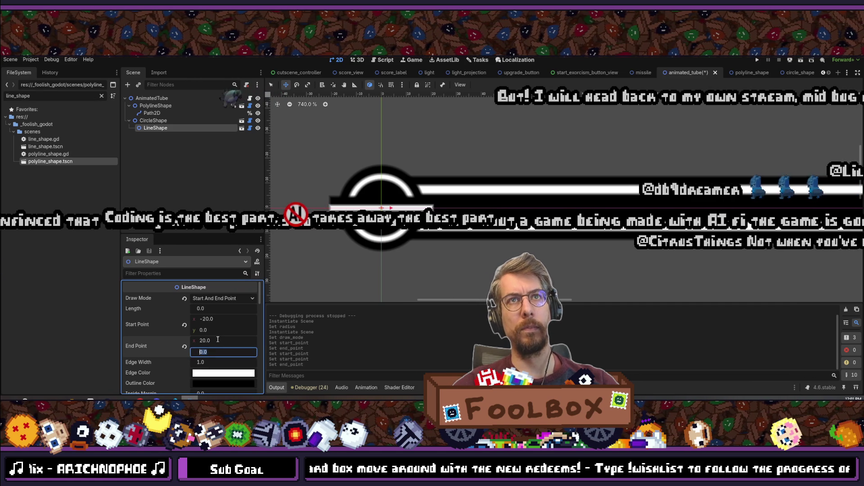
Set the LineShape's edge colour to black
scroll(214, 351, down, 2)
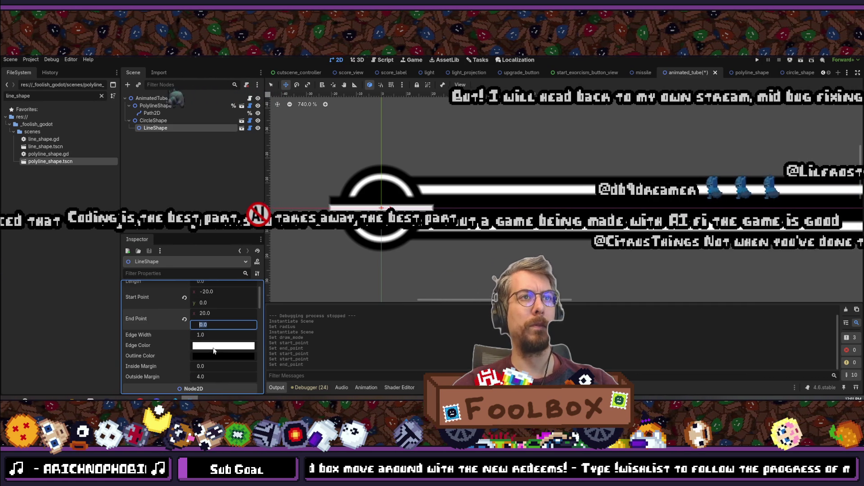
click(214, 345)
drag(268, 186, 269, 285)
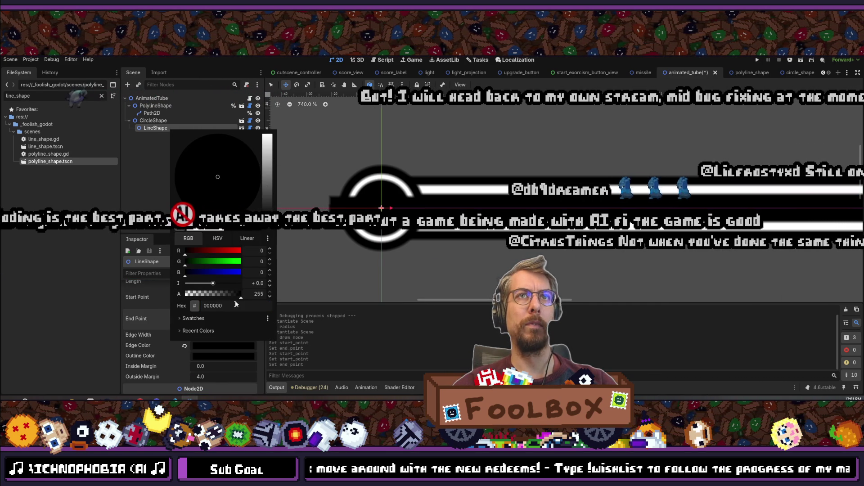
key(Escape)
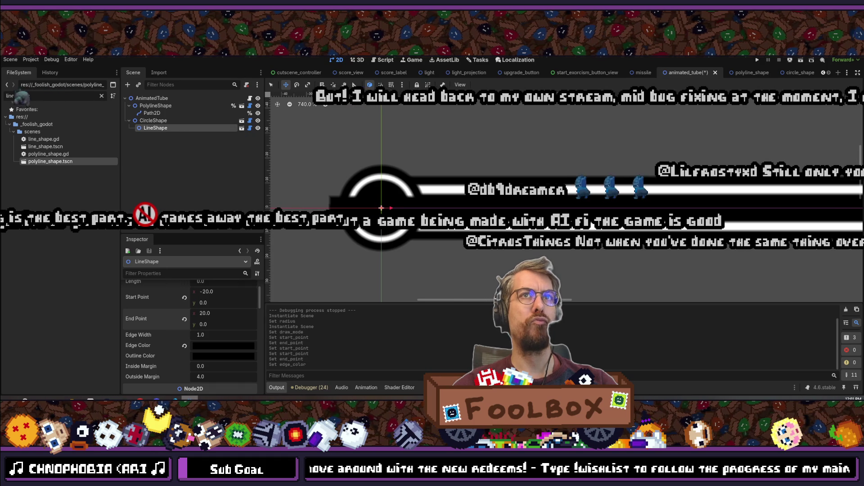
mouse_move(215, 346)
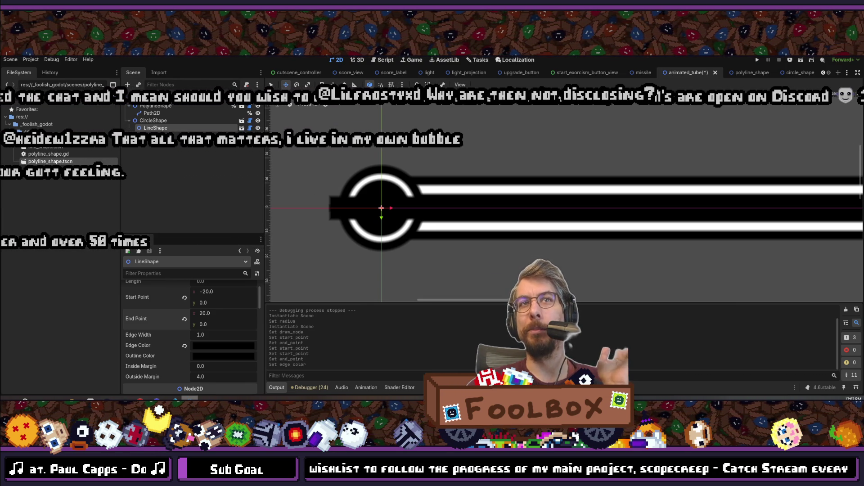
Set the LineShape's start point x to -15 and end point x to 15
click(219, 290)
text(-15)
key(Tab)
key(Tab)
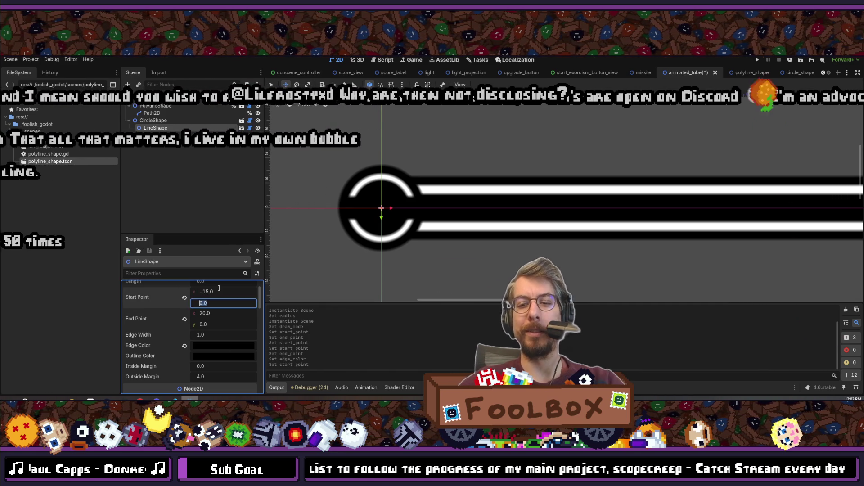
text(15)
key(Tab)
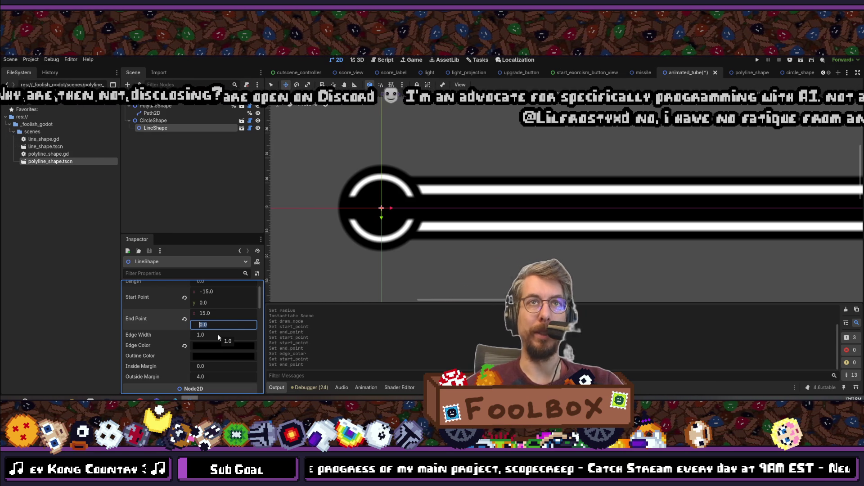
Raise the LineShape's edge width step by step to 3.0
scroll(215, 304, up, 2)
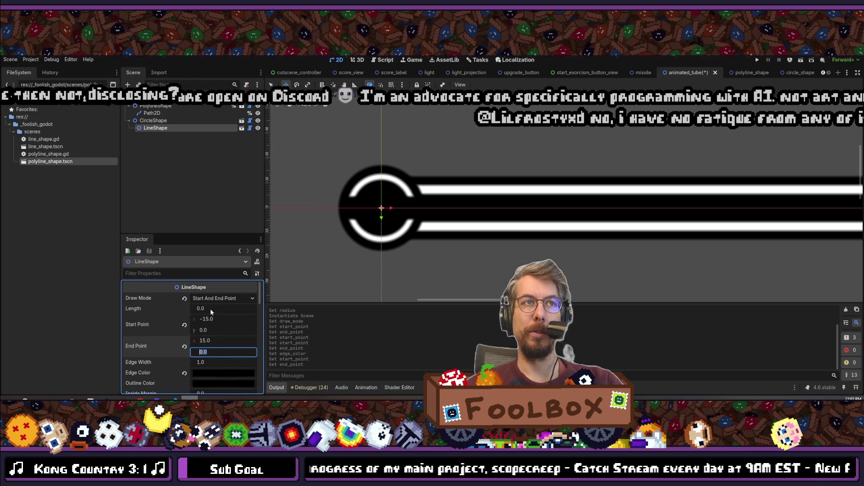
click(214, 360)
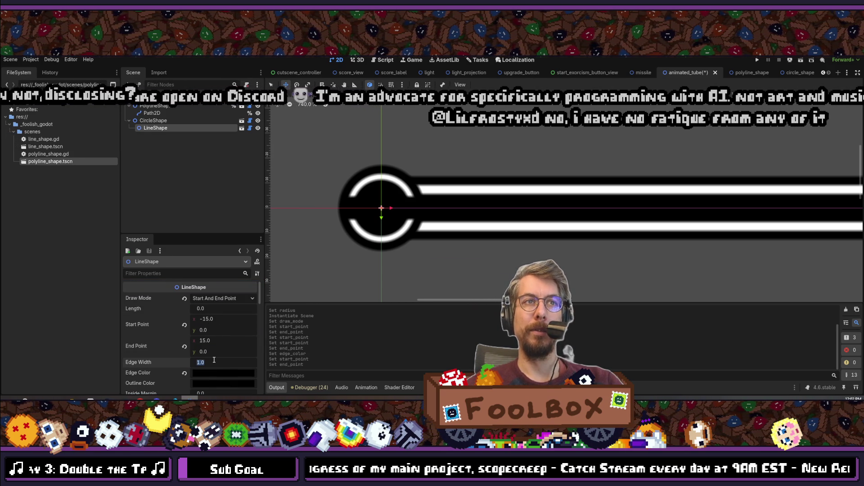
text(1.25)
key(Return)
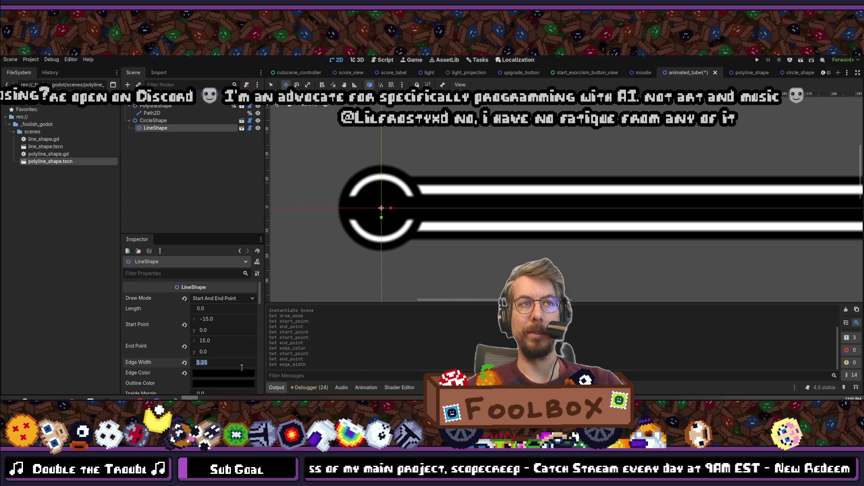
text(1.5)
key(Return)
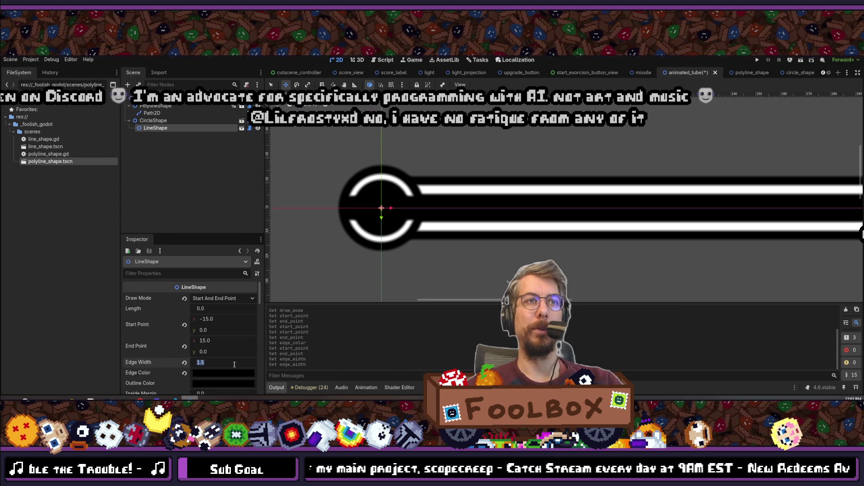
text(2)
key(Return)
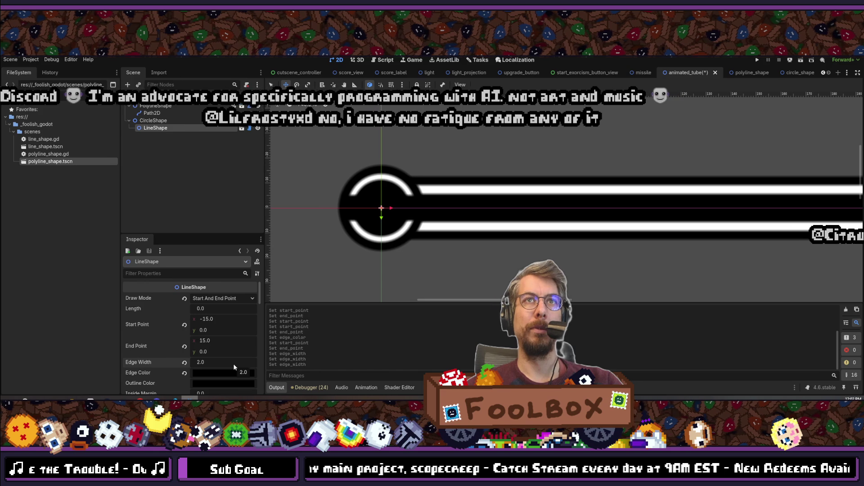
drag(234, 367, 234, 364)
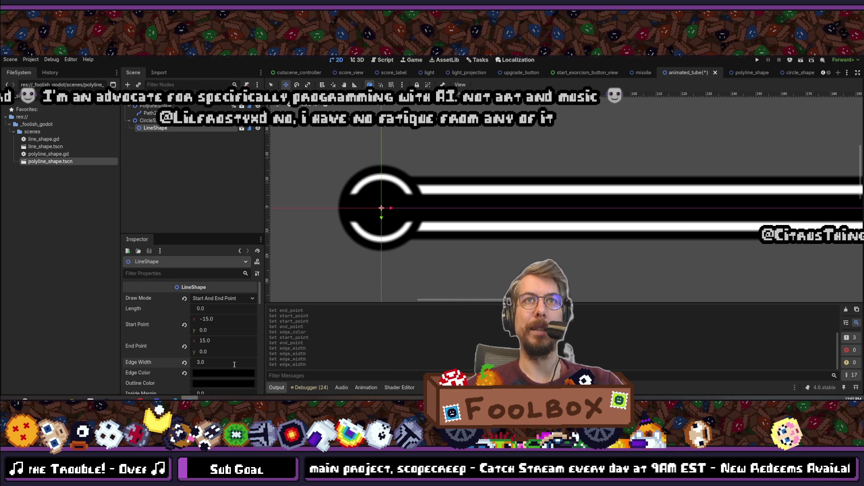
scroll(405, 189, down, 4)
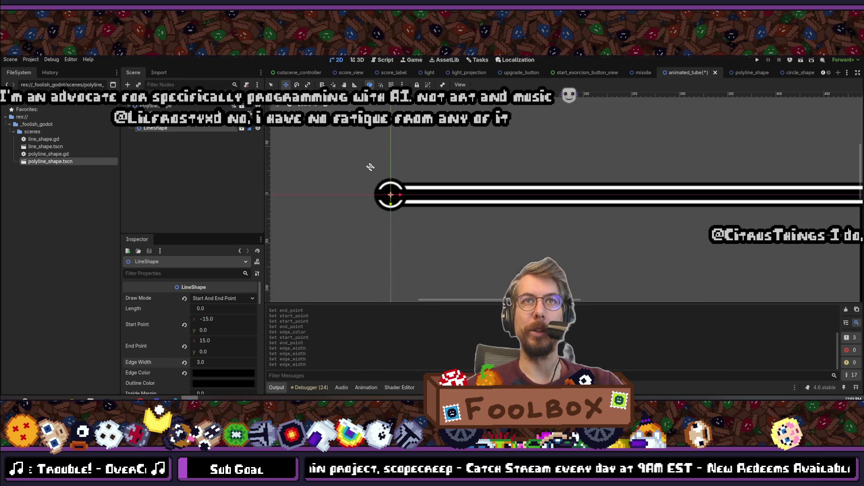
scroll(366, 183, up, 3)
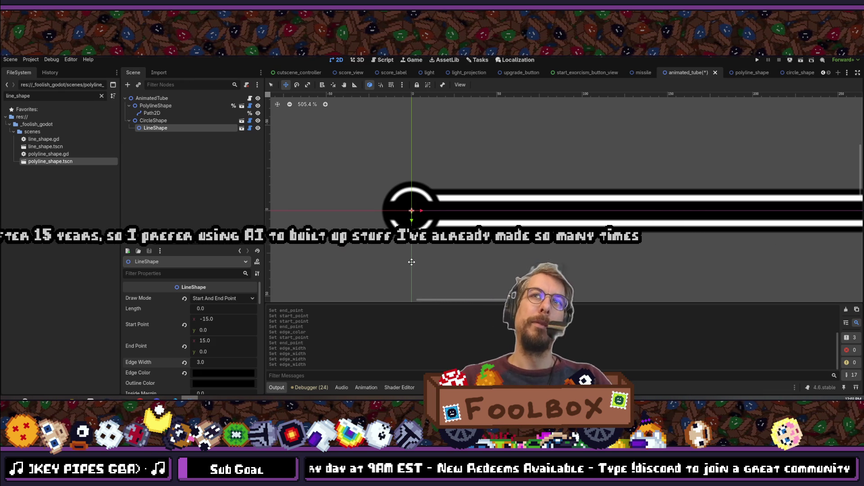
scroll(411, 262, down, 1)
scroll(441, 239, down, 2)
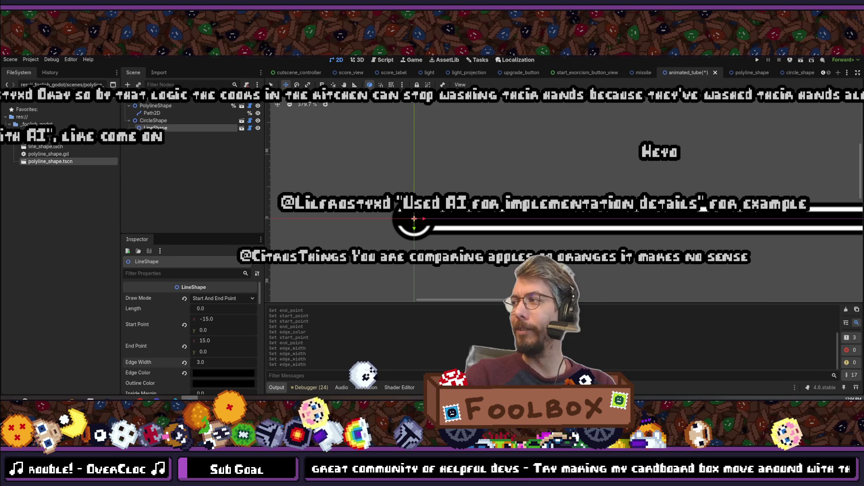
Scroll through the Inspector to review the LineShape's points and edge width
scroll(857, 219, down, 1)
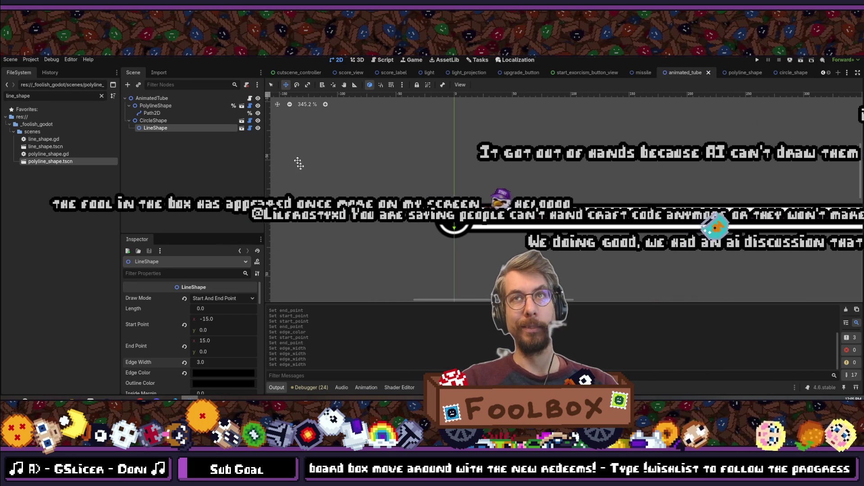
scroll(447, 224, down, 5)
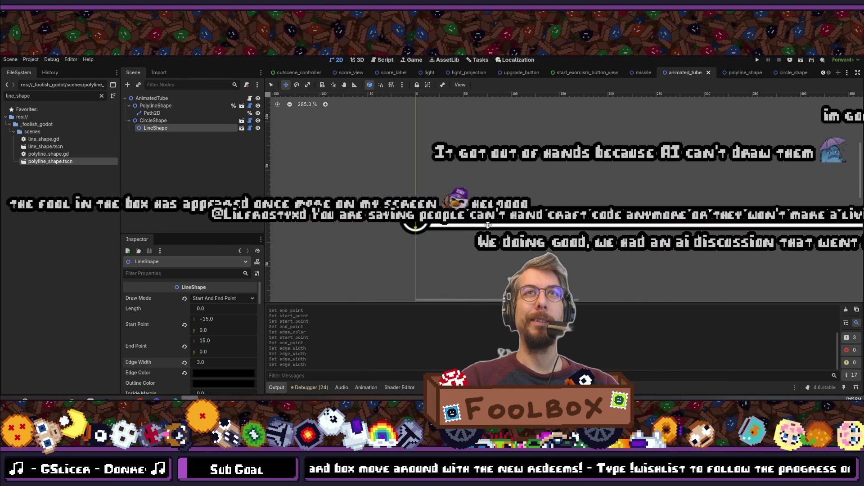
scroll(488, 223, up, 4)
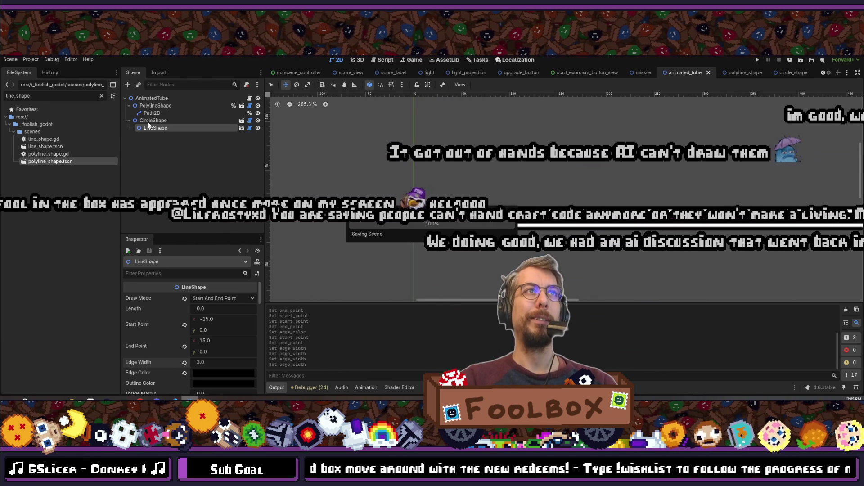
Instance another circle_shape.tscn under the existing CircleShape node, found by searching 'circle'
click(153, 120)
click(127, 85)
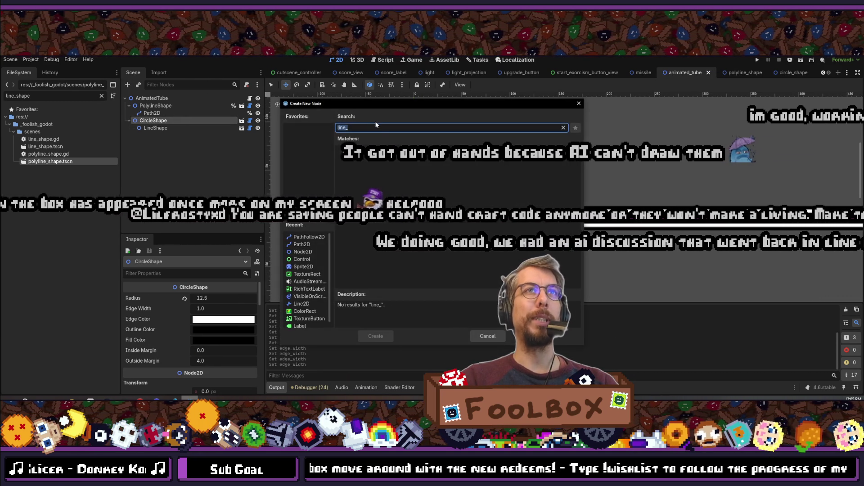
key(Escape)
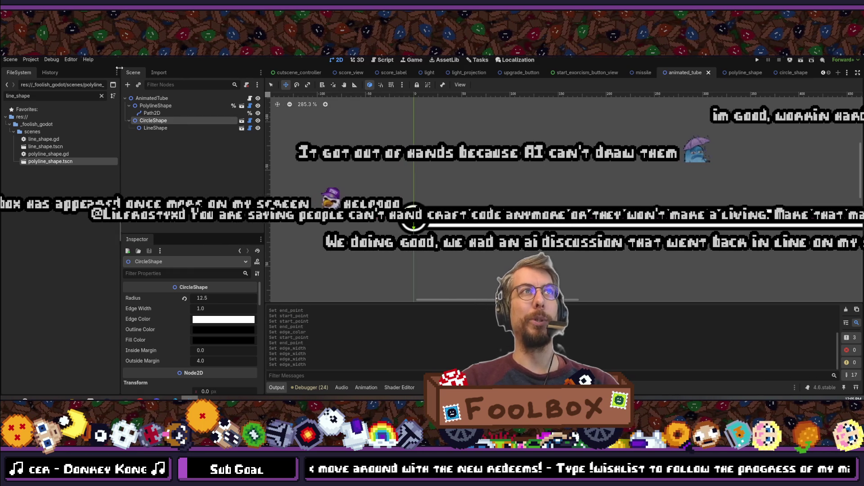
click(138, 85)
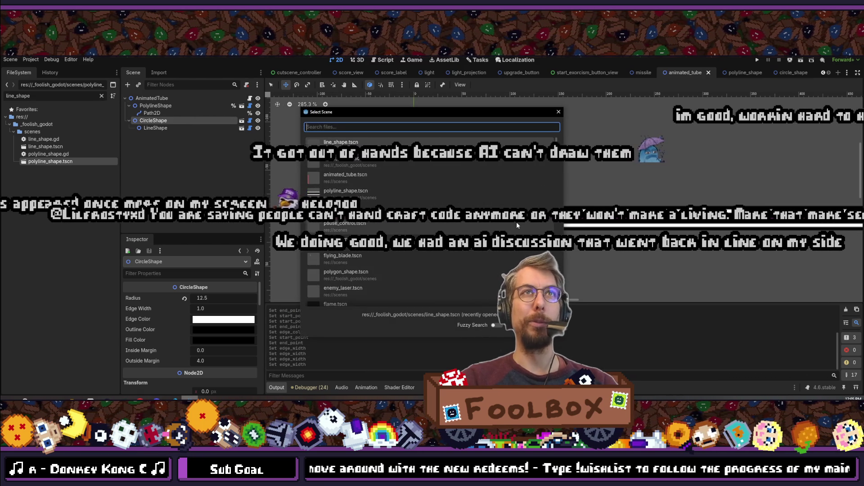
text(circle)
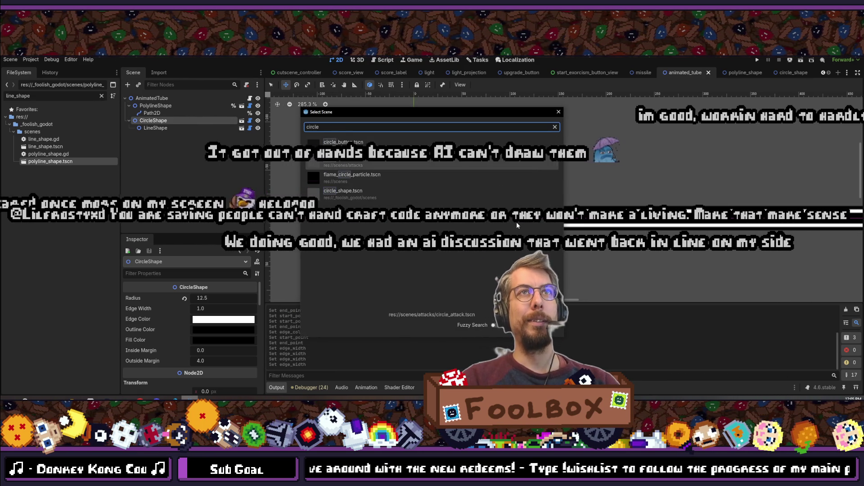
key(Down)
key(Down)
key(Down)
key(Return)
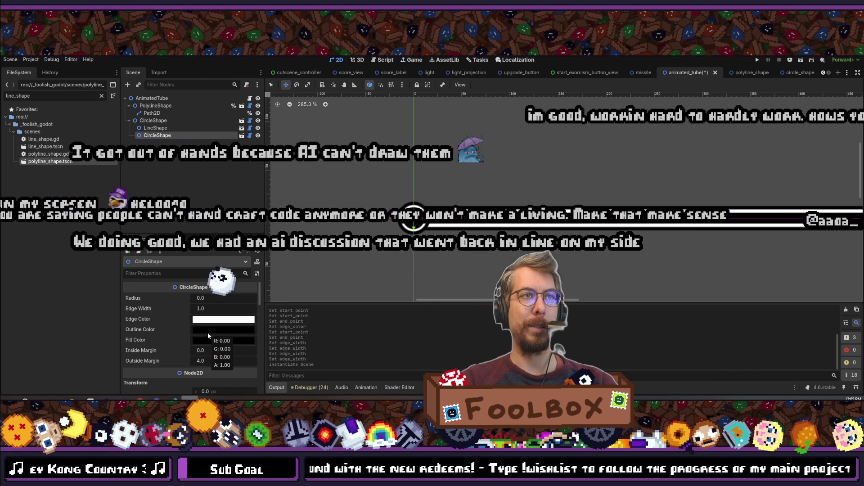
Give the nested circle a 0000ff blue fill and a radius of 10
click(207, 340)
text(0000ff)
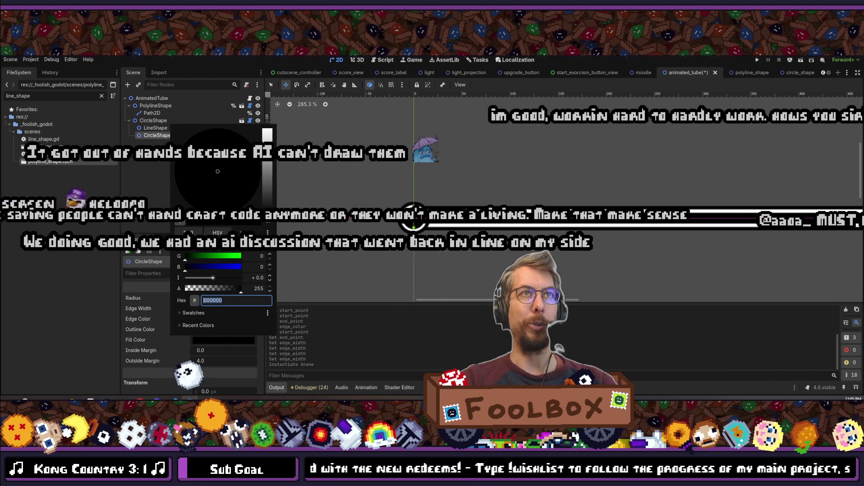
key(Return)
click(141, 341)
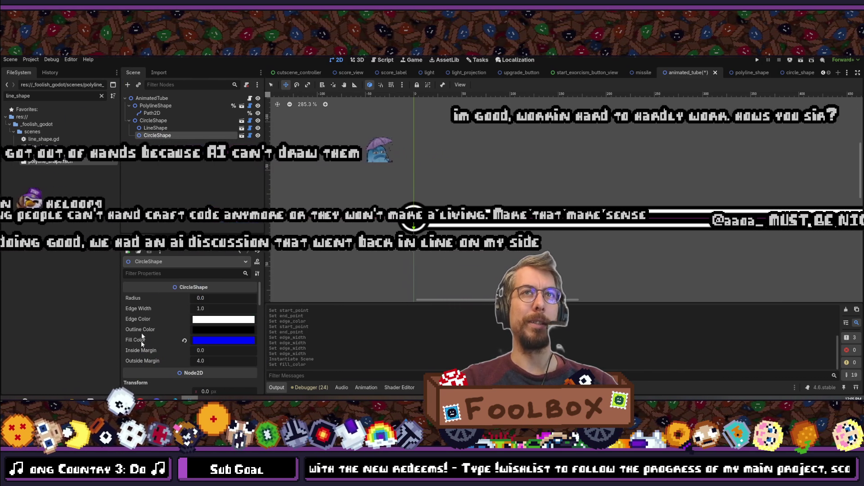
click(207, 301)
text(10)
key(Return)
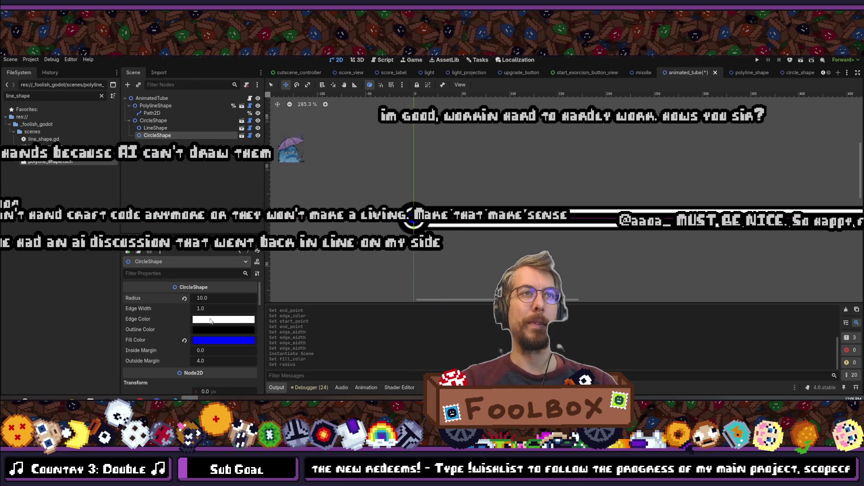
Make the circle's edge colour ffffff00 and outline colour 00000000, both fully transparent
click(221, 319)
text(ffffff00)
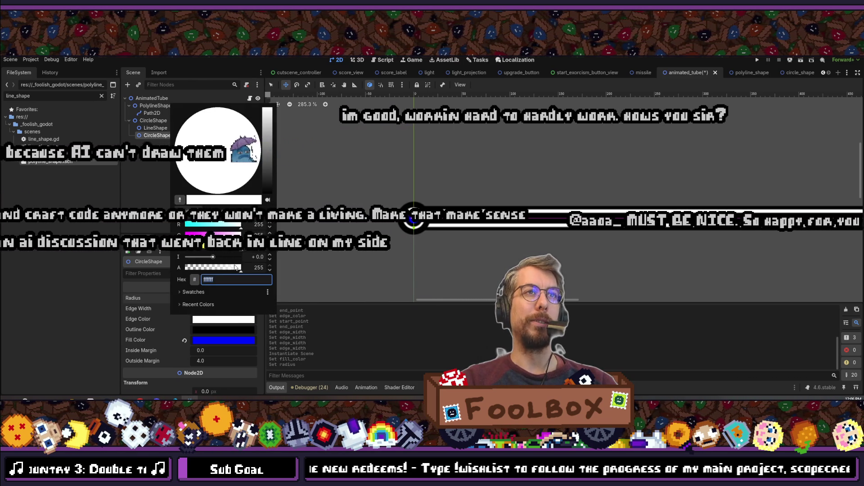
key(Return)
click(206, 326)
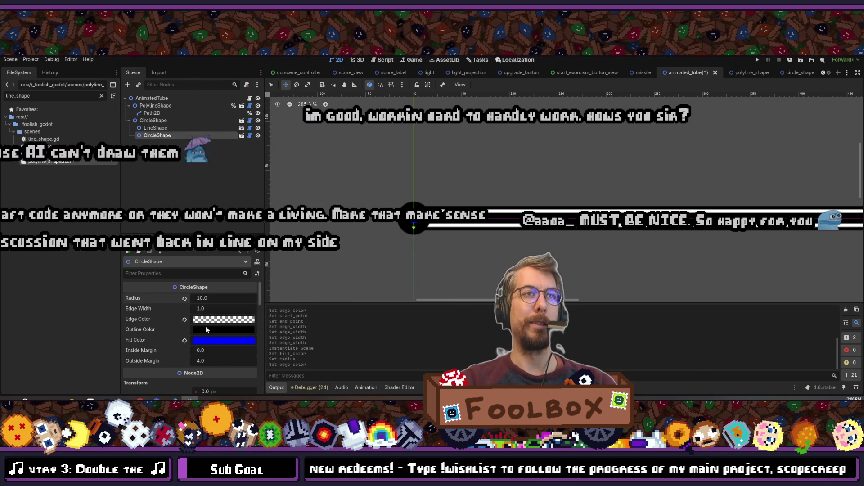
click(207, 330)
text(00000000)
key(Return)
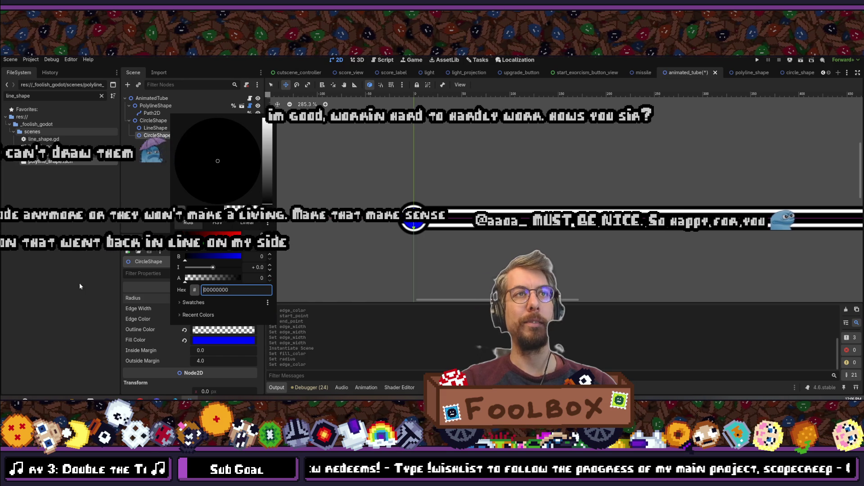
click(140, 177)
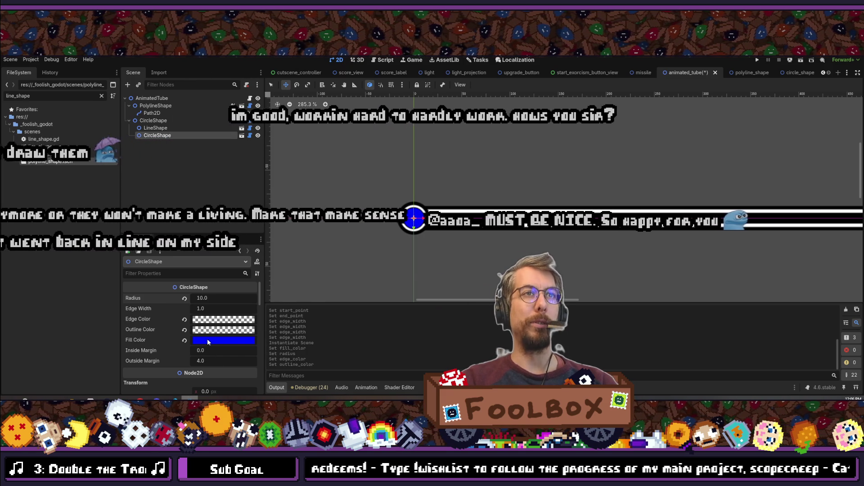
Recheck the fill colour, then reduce the circle's radius to 5 and finally 7
click(220, 340)
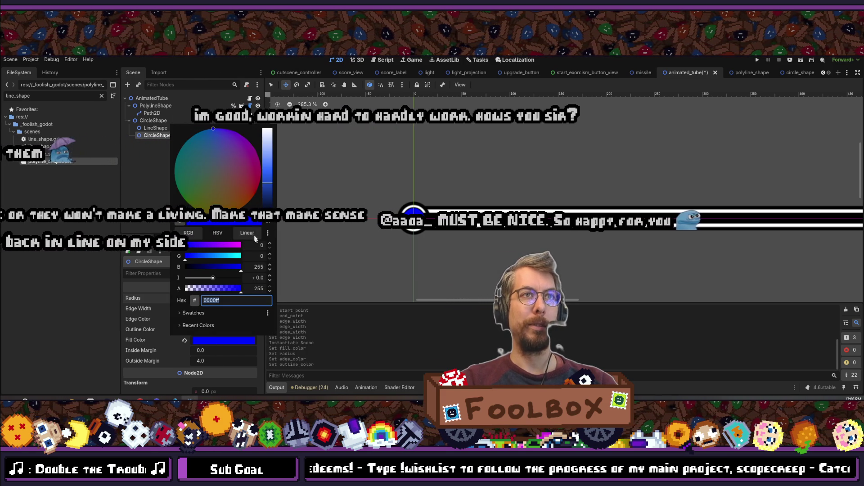
key(Escape)
click(210, 297)
text(5)
key(Return)
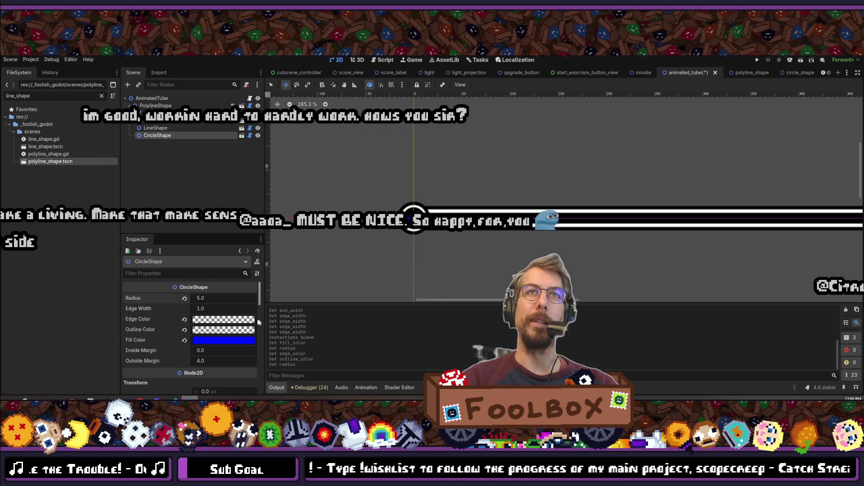
click(214, 300)
text(7)
key(Return)
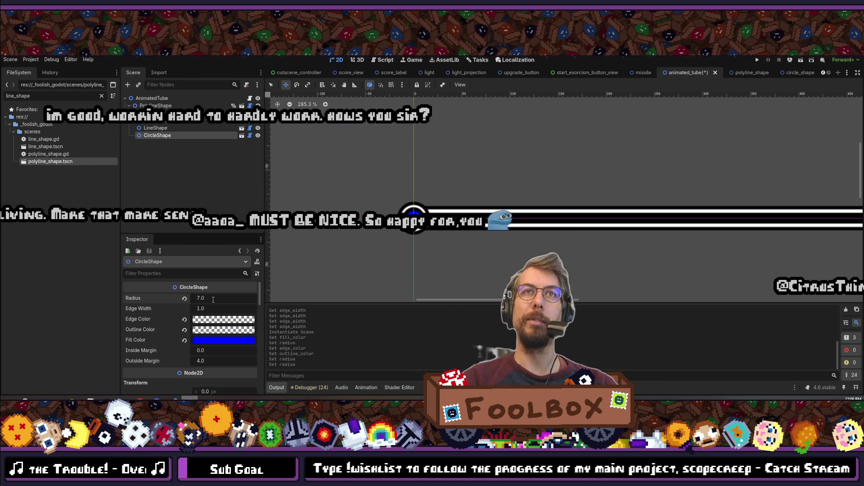
scroll(465, 180, down, 5)
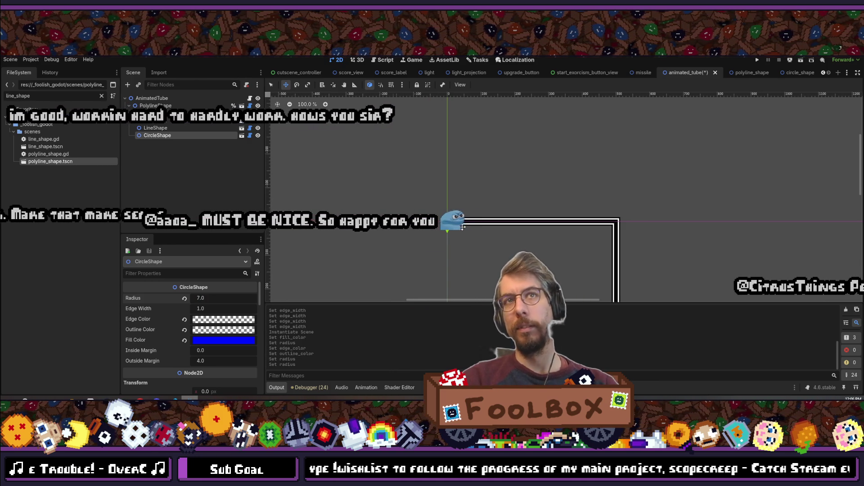
scroll(478, 188, up, 5)
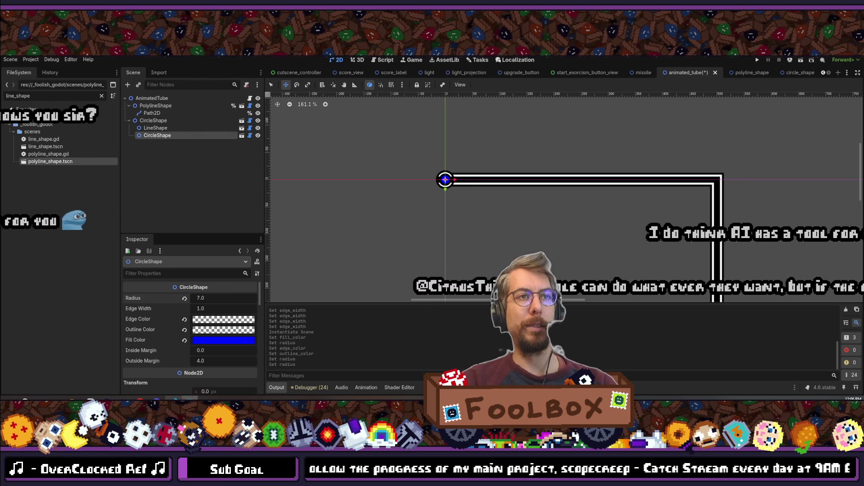
Open global.gd in the code editor and select the blue_flame_color hex 0099db
key(alt+Tab)
key(ctrl+p)
text(global)
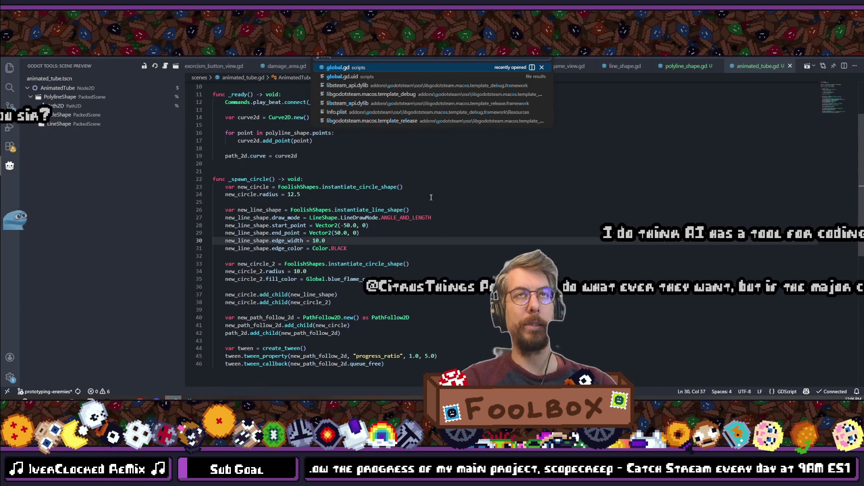
key(Return)
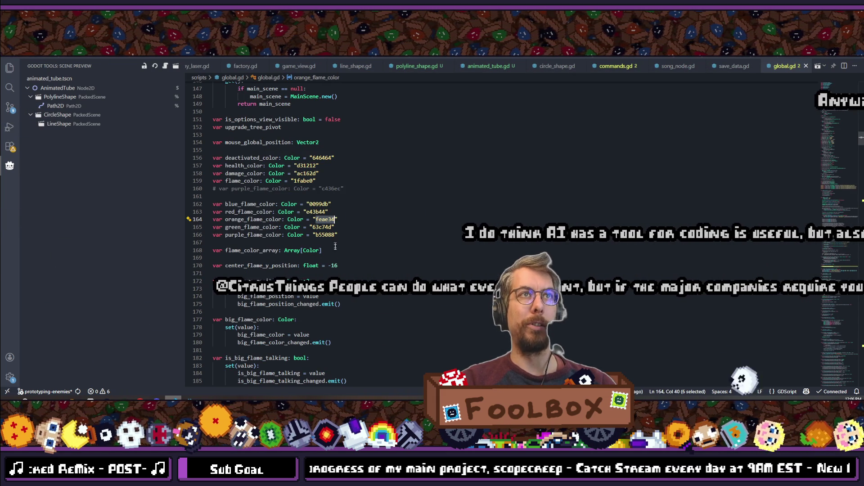
double_click(327, 204)
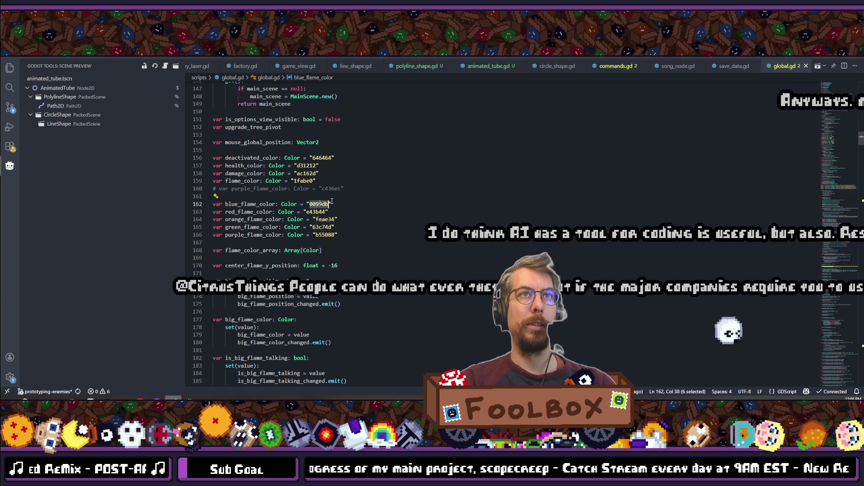
Paste 0099db into the nested circle's Fill Color for a light-blue fill
key(alt+Tab)
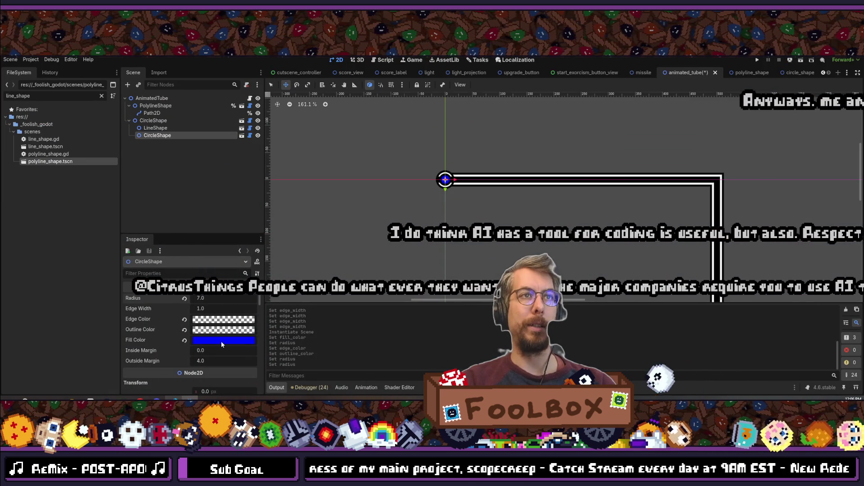
click(220, 341)
text(0099db)
key(Escape)
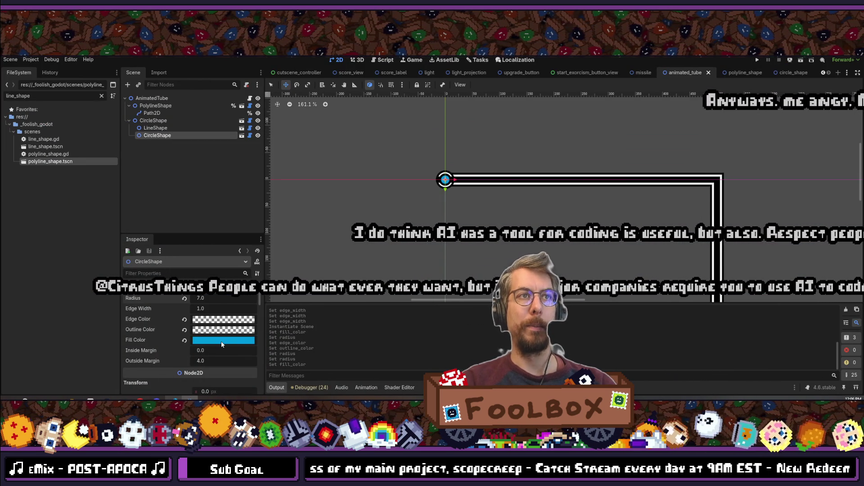
scroll(459, 181, down, 4)
scroll(462, 182, up, 12)
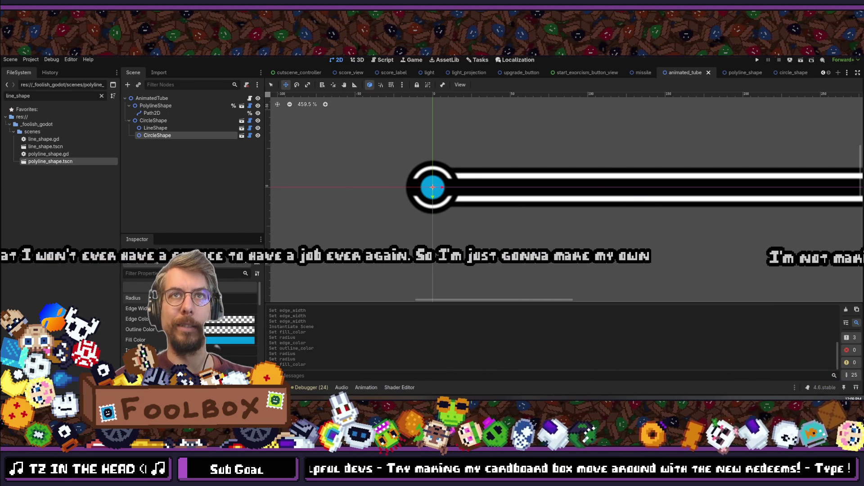
click(155, 128)
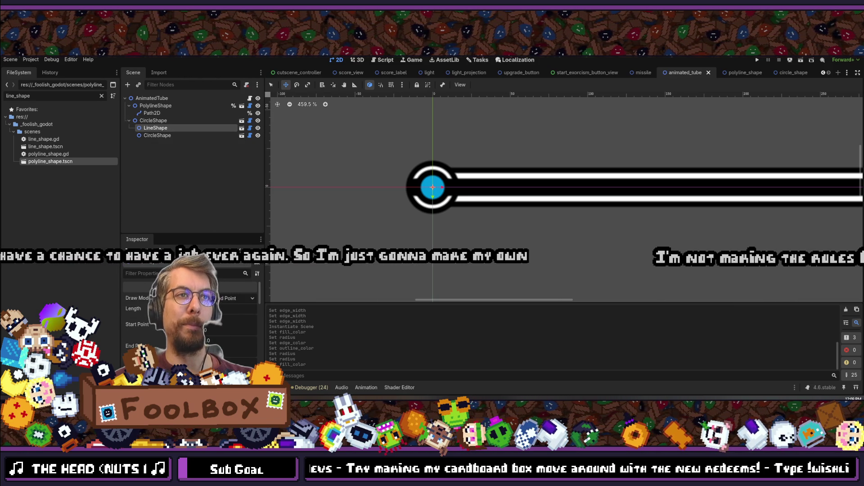
Move from Godot through GitKraken to VS Code and bring up the animated_tube.gd script
key(alt+Tab)
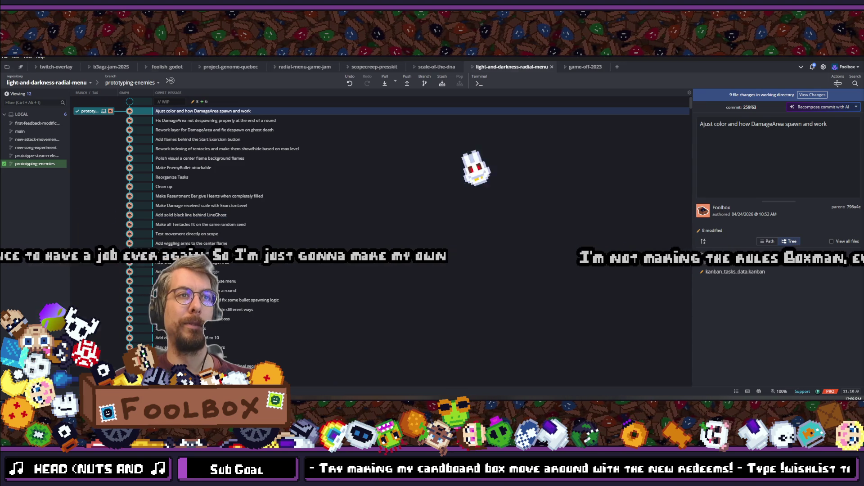
key(alt+Tab)
scroll(391, 231, down, 3)
key(ctrl+Tab)
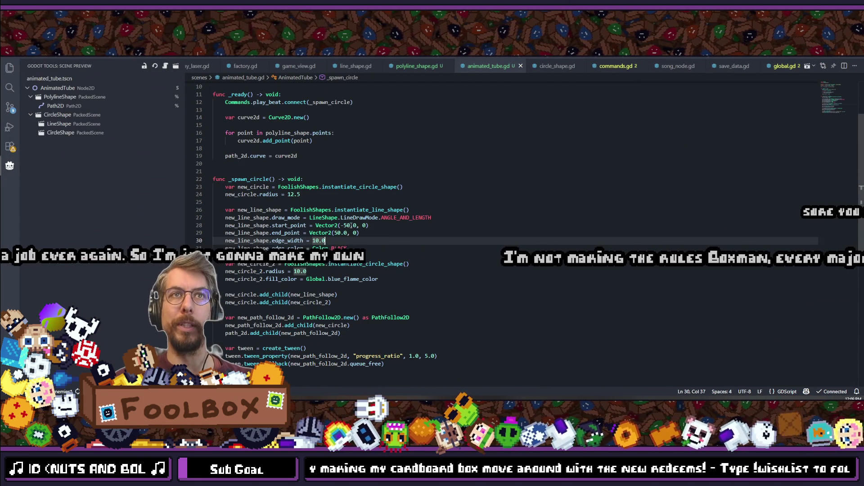
Make the spawned line run from -15.0 to 15.0 in START_AND_END_POINT mode, then save
text(15)
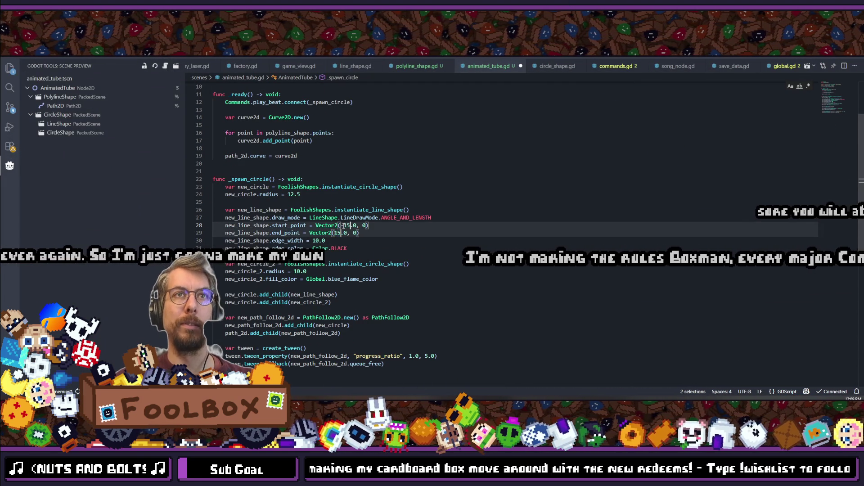
click(395, 233)
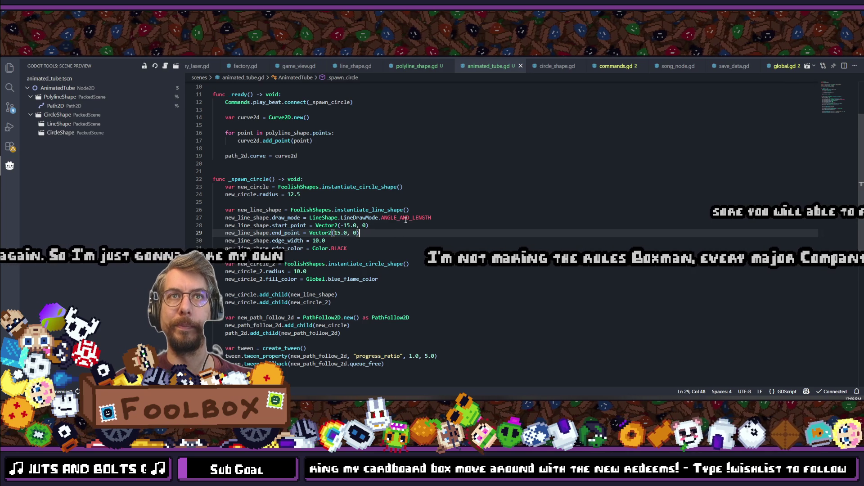
double_click(405, 218)
text(START_AND_END_POINT)
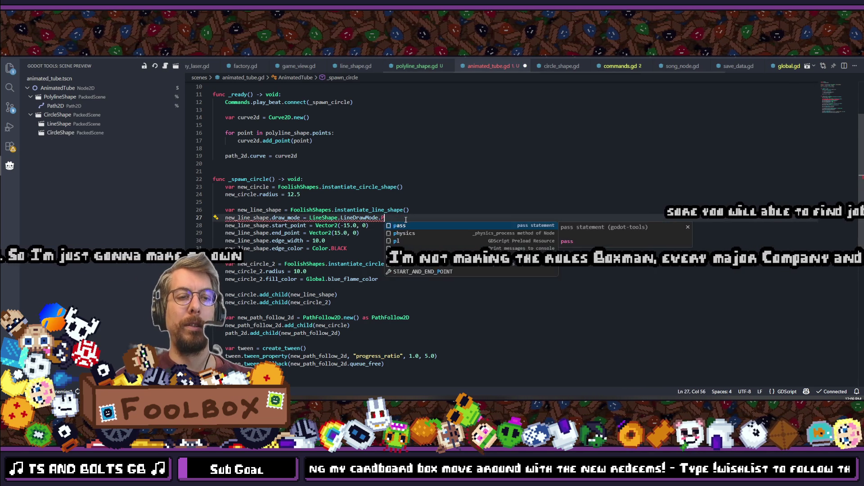
key(ctrl+s)
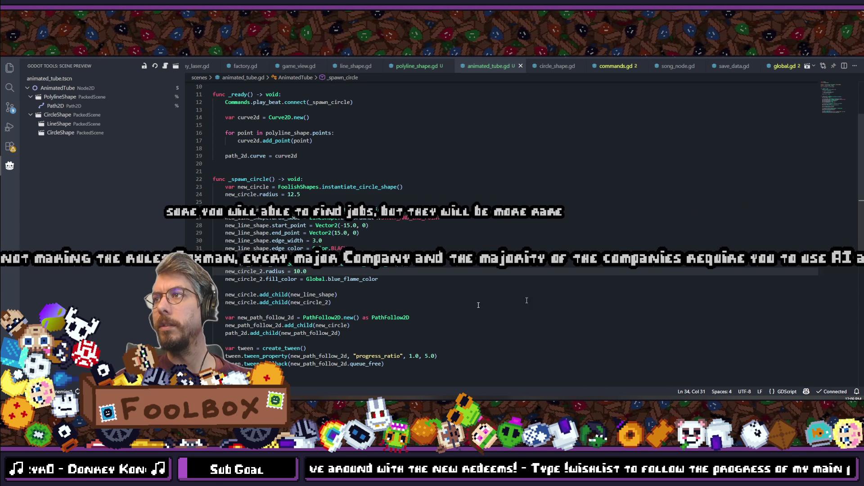
Set the inner circle's radius to 7.0 and duplicate its fill_color line twice
key(BackSpace)
key(BackSpace)
key(BackSpace)
text(7.0)
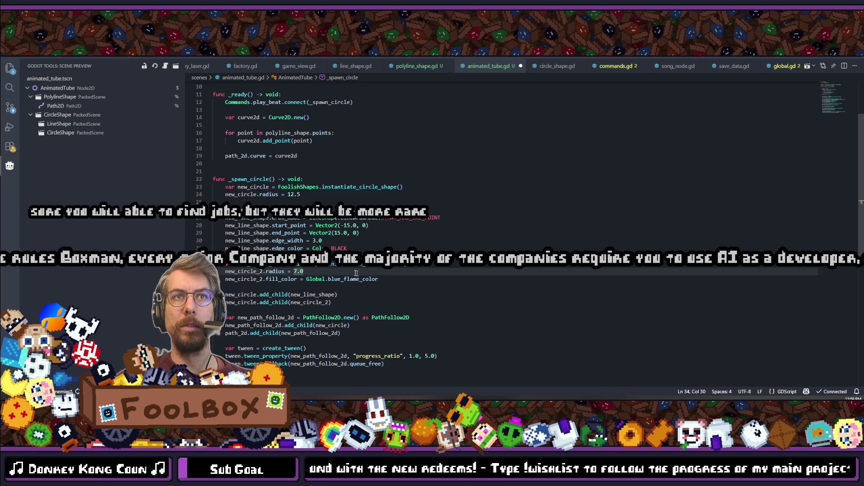
click(390, 279)
key(shift+alt+Down)
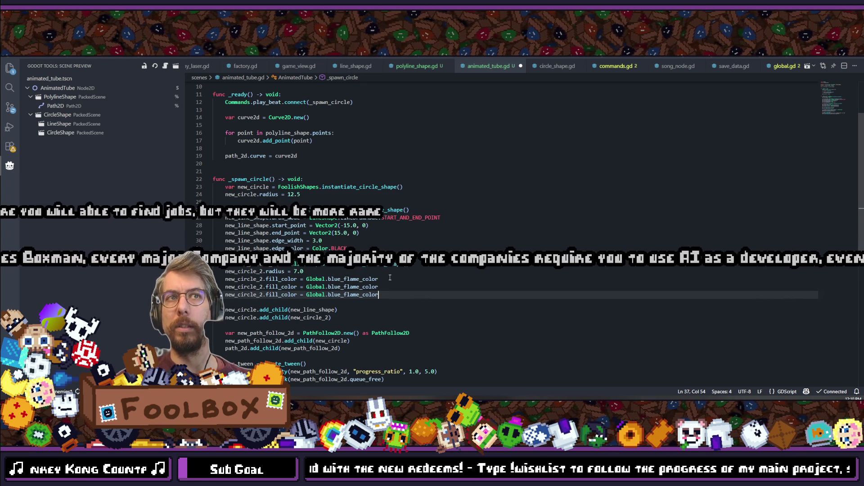
key(shift+alt+Down)
Turn the first copied line into edge_color = Color.TRANSPARENT
double_click(280, 287)
text(edge)
key(Tab)
drag(287, 286, 404, 284)
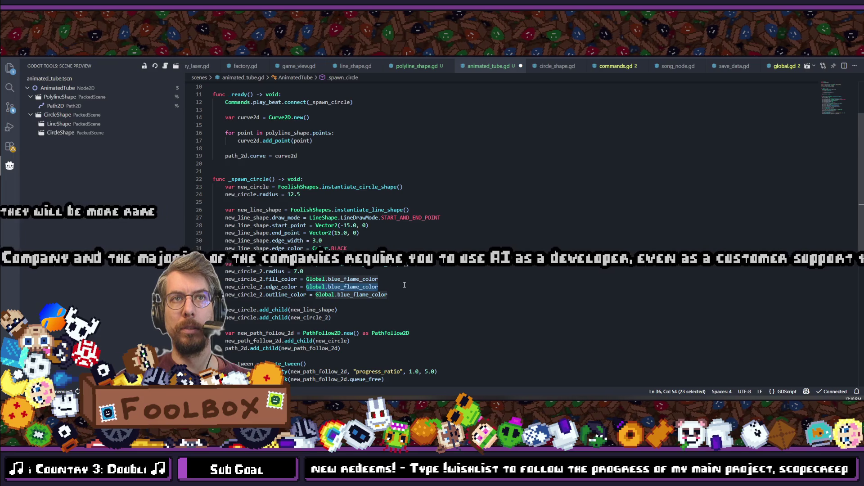
text(Color.trans)
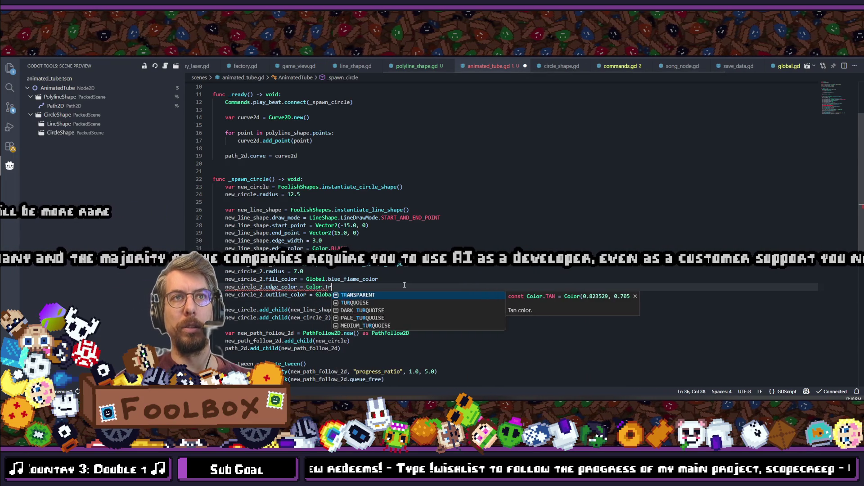
key(Tab)
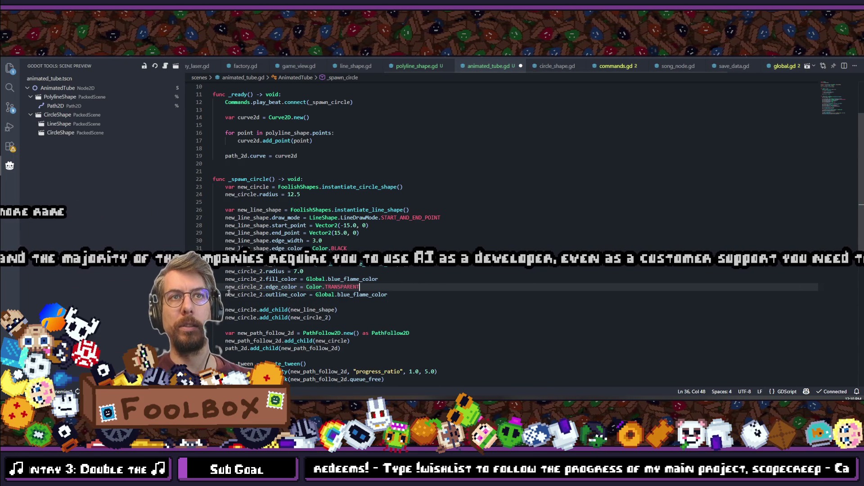
key(ctrl+shift+Left)
key(ctrl+shift+Left)
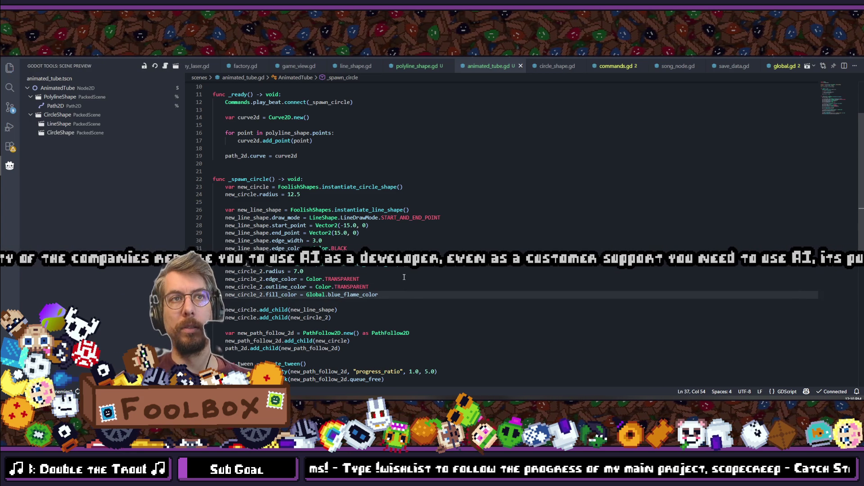
key(alt+Tab)
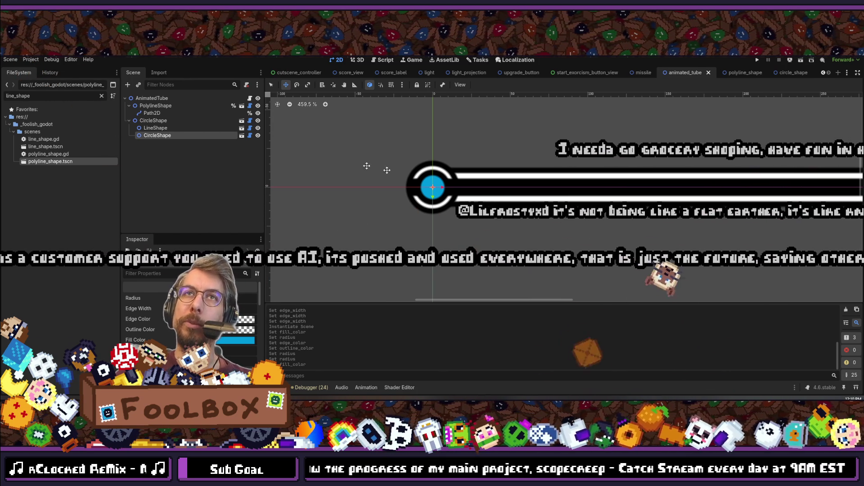
Hide the CircleShape preview, test-run the project with F5, then stop the game
click(194, 120)
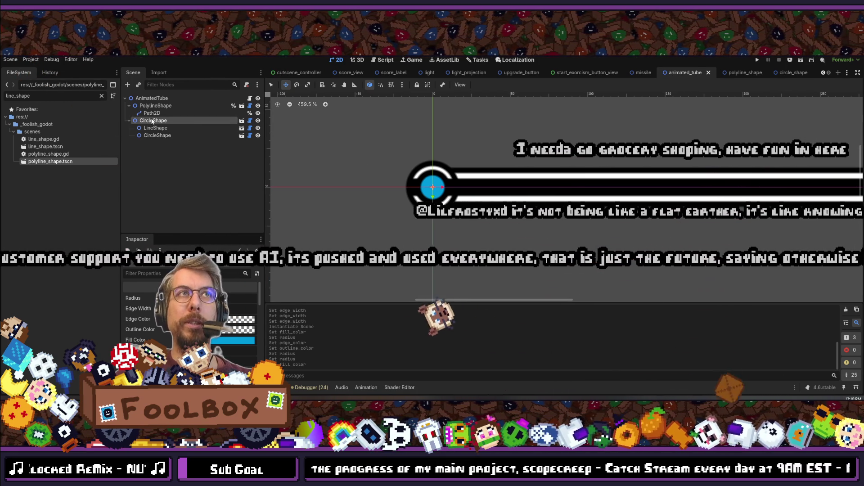
click(258, 121)
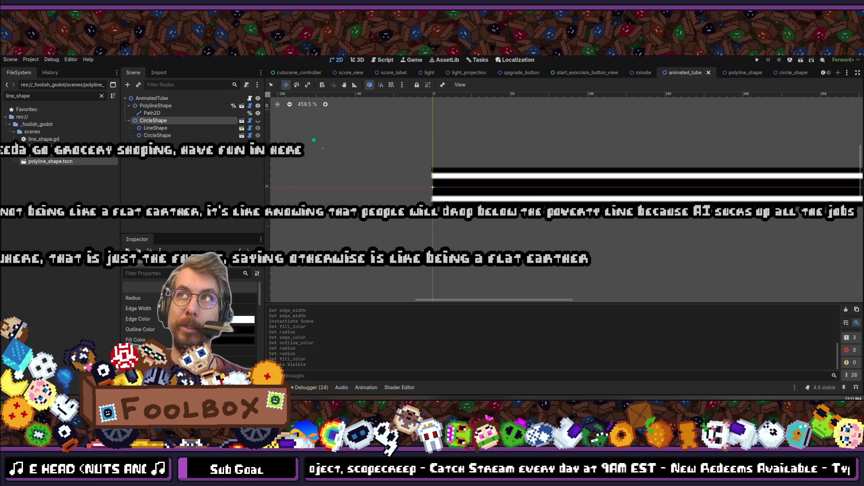
key(F5)
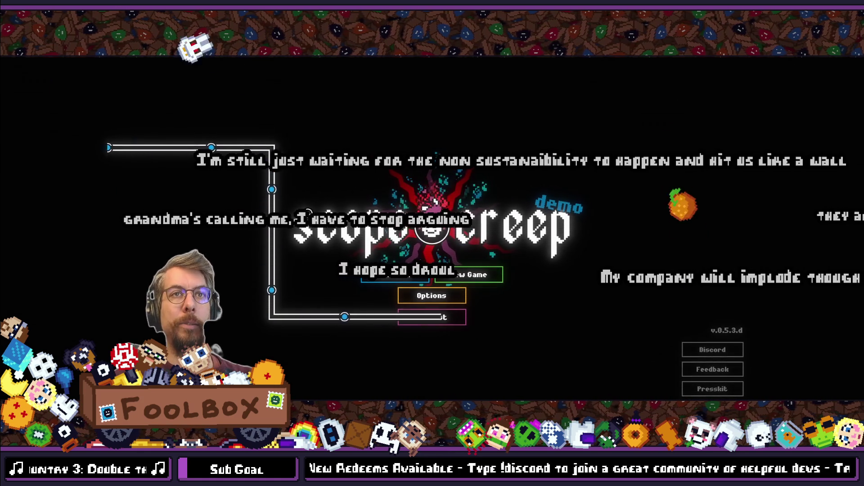
key(F8)
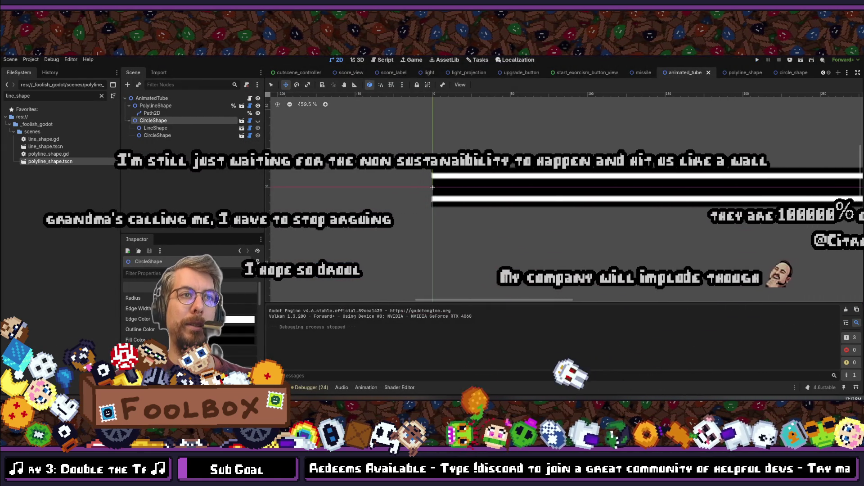
key(alt+Tab)
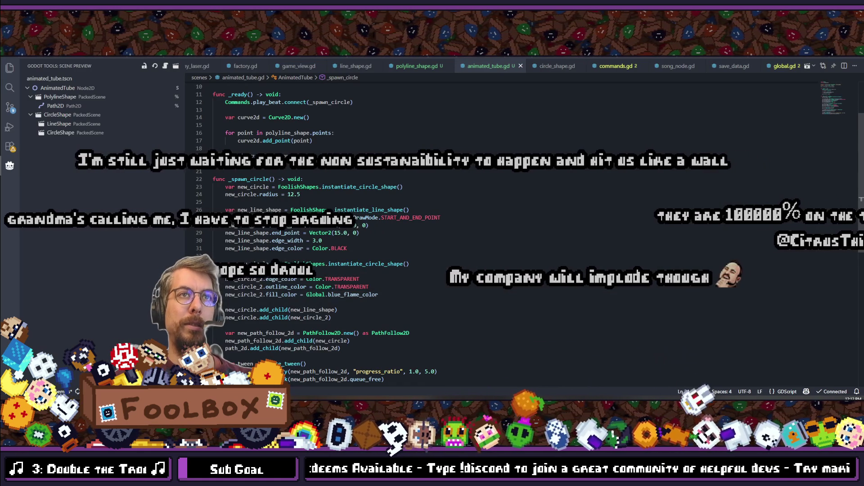
Change the inner circle's radius to 5.0 in the script and run the scene in Godot
text(5.0)
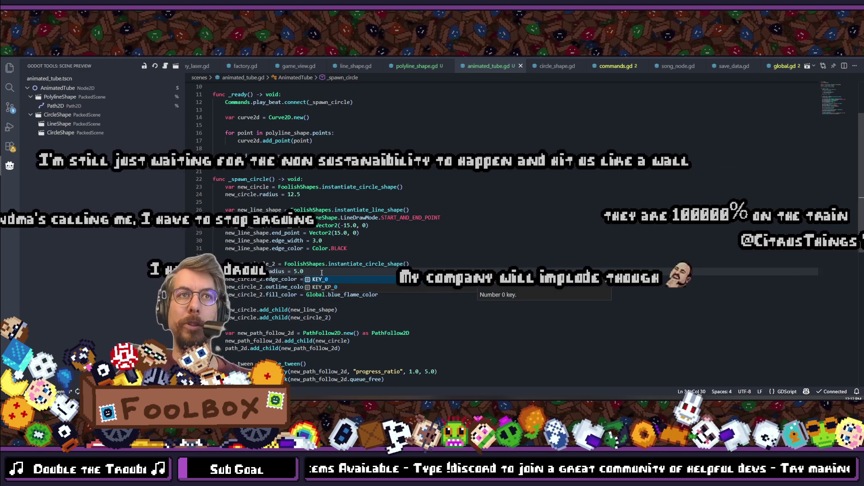
key(Escape)
key(Up)
key(End)
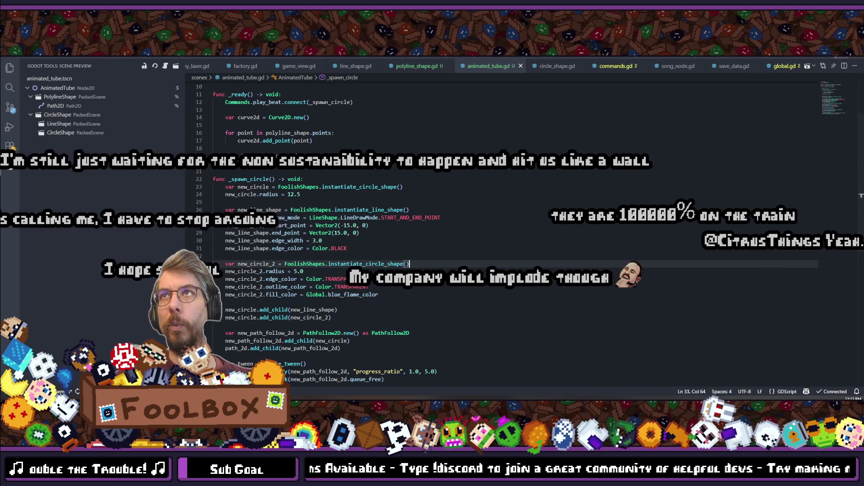
key(alt+Tab)
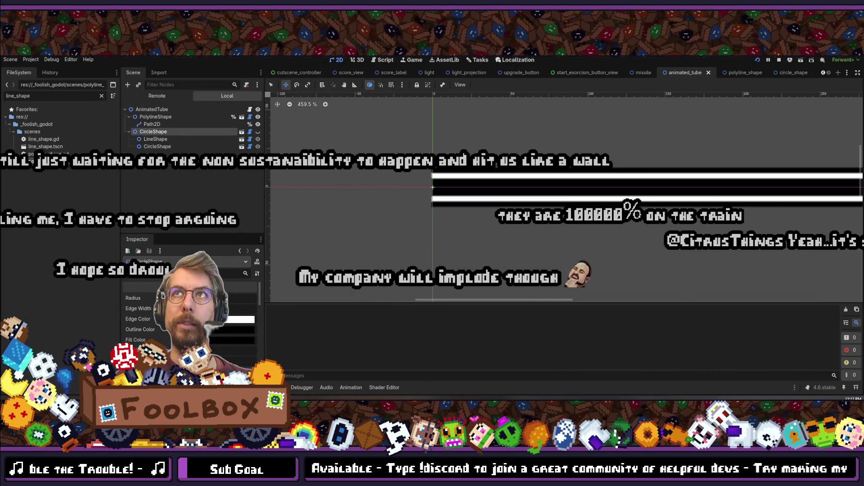
key(F6)
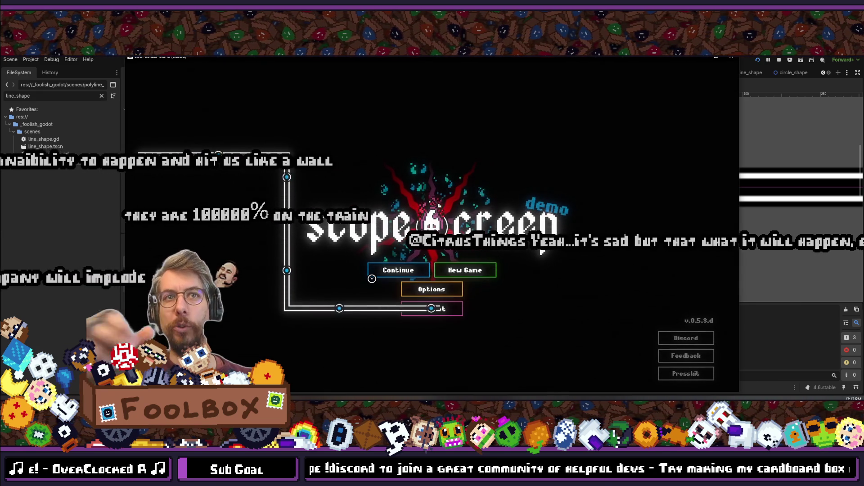
Close the test run and bring GitKraken's commit history to the front
key(F8)
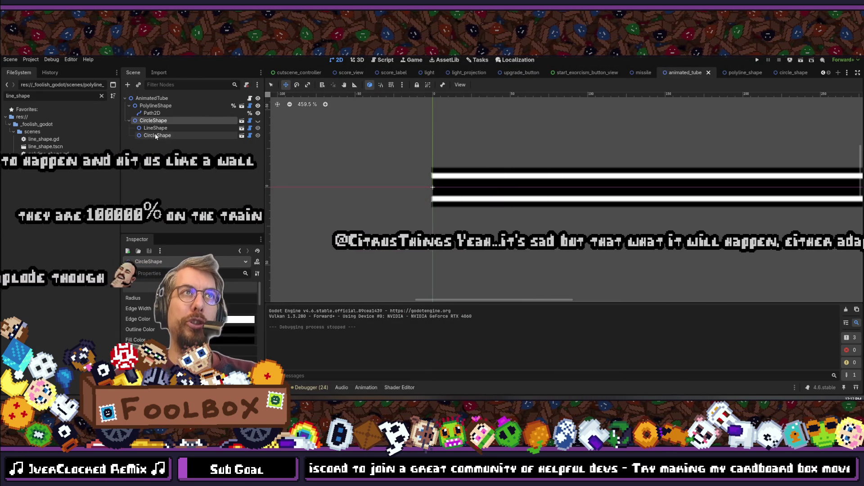
key(alt+Tab)
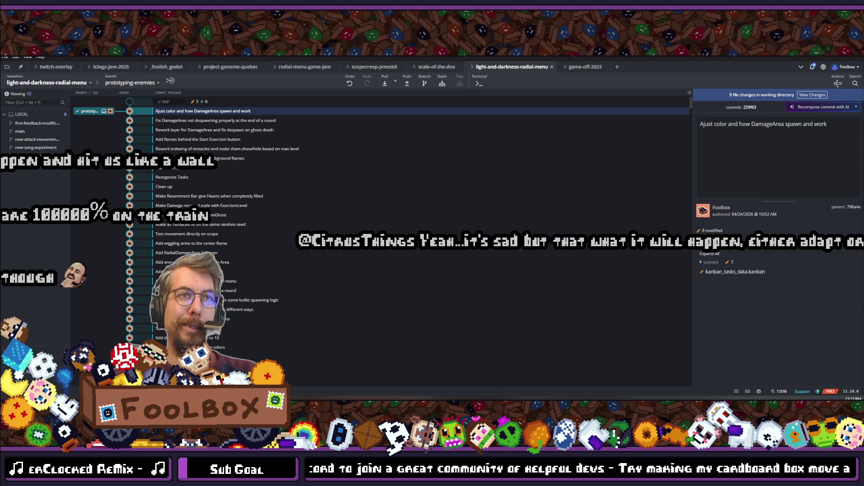
In animated_tube.gd, change the inner circle's radius from 5.0 to 7.0, then settle on 6.0
key(alt+Tab)
key(alt+Tab)
key(Tab)
click(308, 272)
key(BackSpace)
key(BackSpace)
key(BackSpace)
text(7.0)
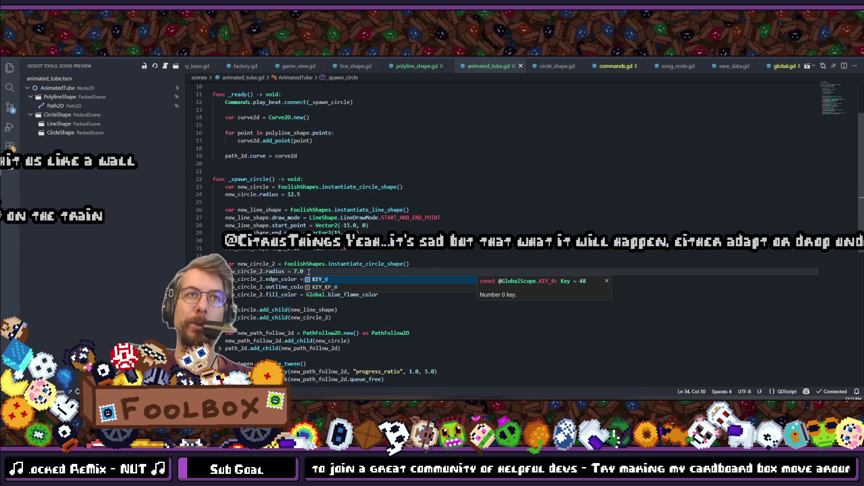
key(BackSpace)
key(BackSpace)
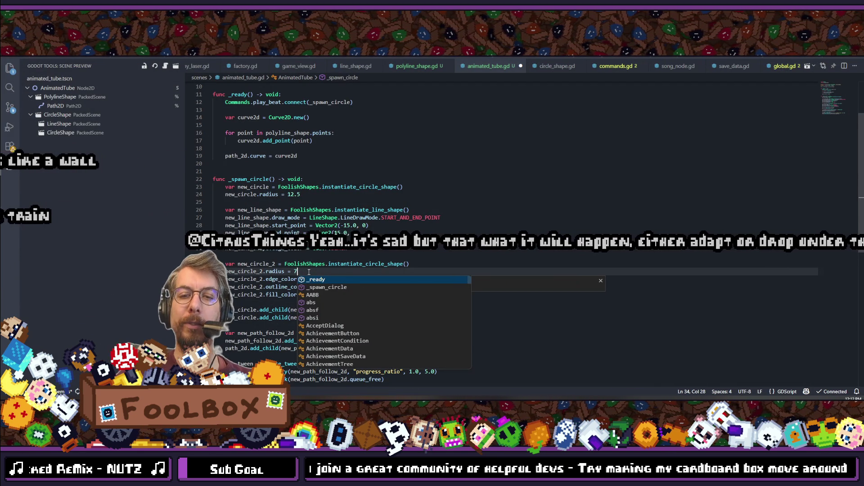
key(BackSpace)
text(6.0)
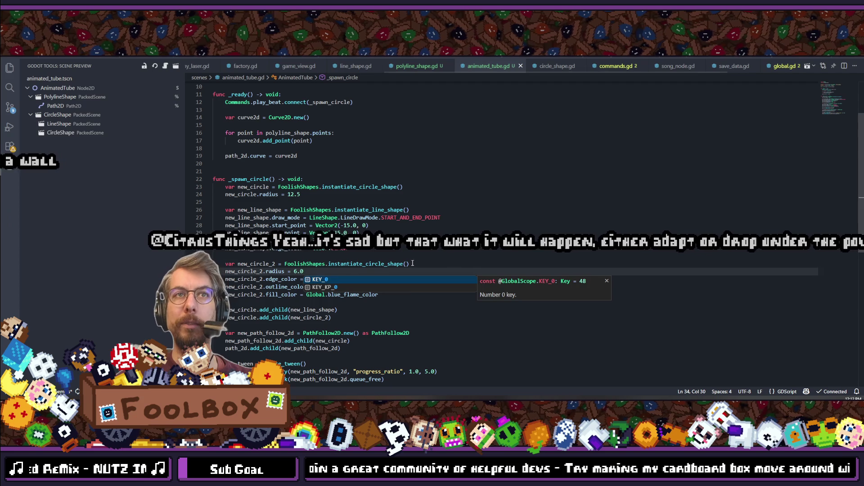
click(450, 266)
key(alt+Tab)
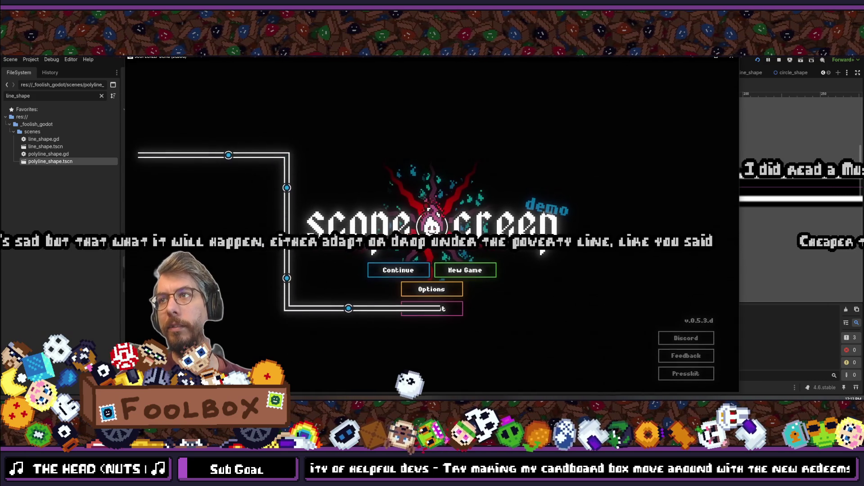
Close the running game window and bring up the git client's commit history
click(730, 61)
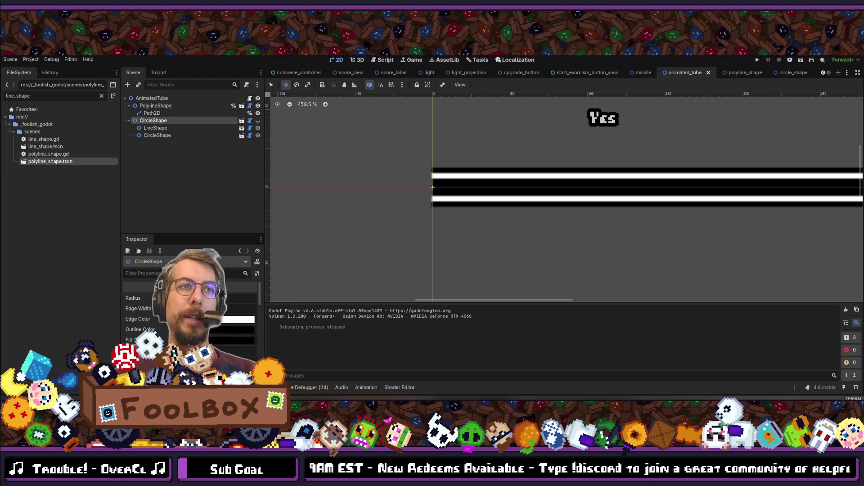
key(alt+Tab)
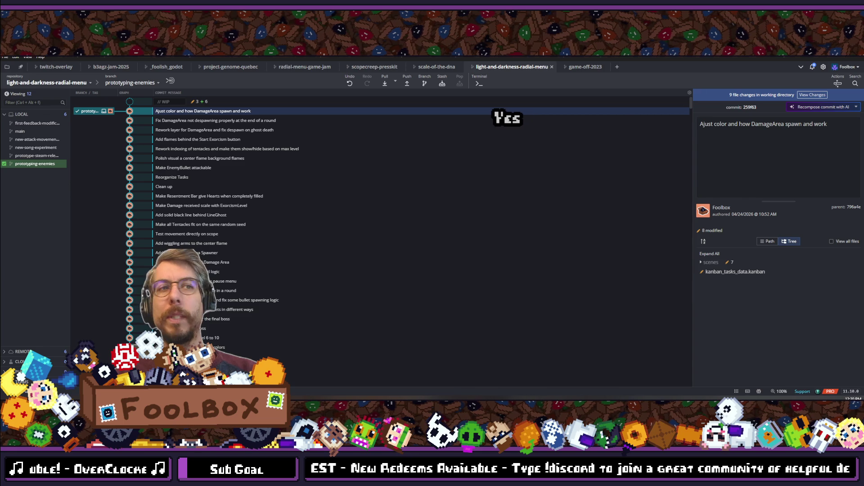
Switch from GitKraken's commit graph back to the Godot editor
key(alt+Tab)
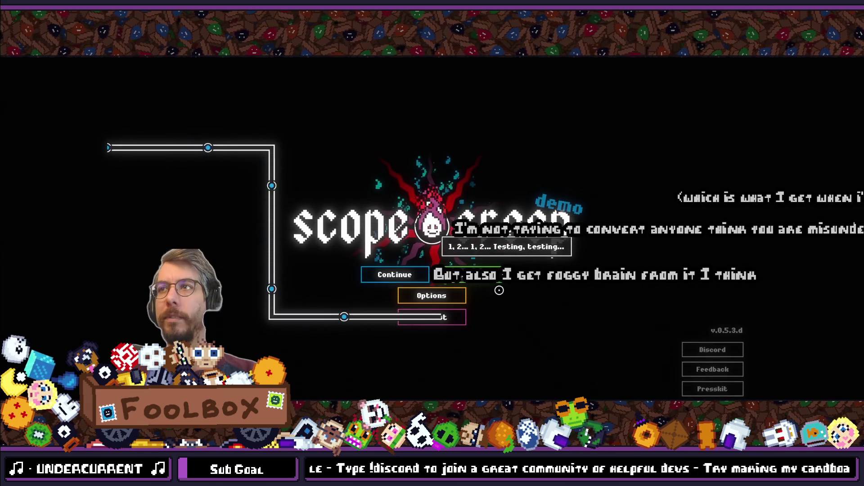
Take the running tube game out of fullscreen and stop it
key(F11)
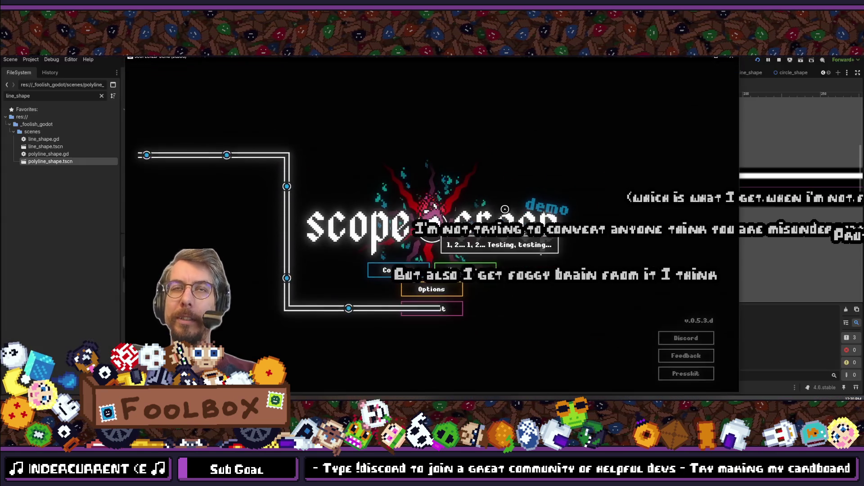
click(731, 57)
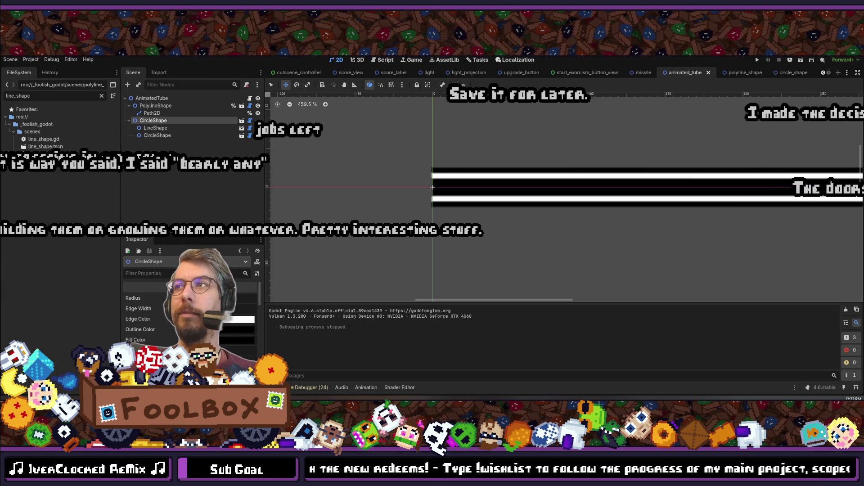
Save the animated_tube scene, glance at the quick file search, then switch to GitKraken
key(ctrl+s)
key(alt+shift+o)
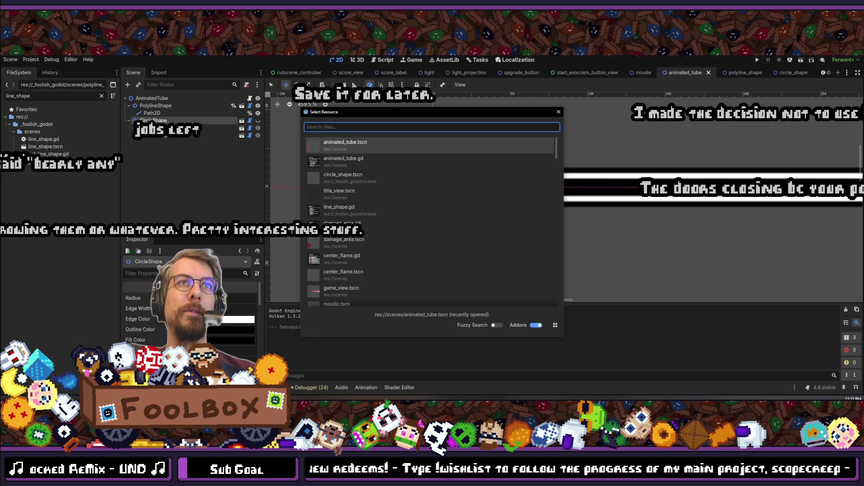
key(Escape)
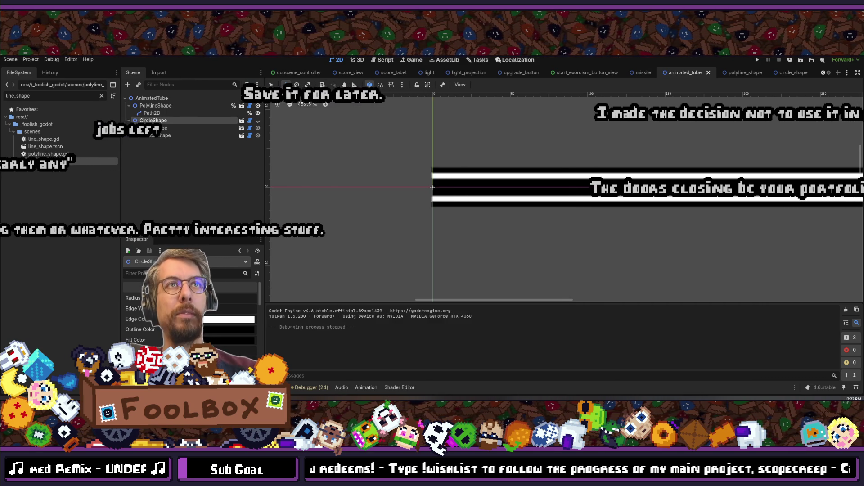
key(alt+shift+o)
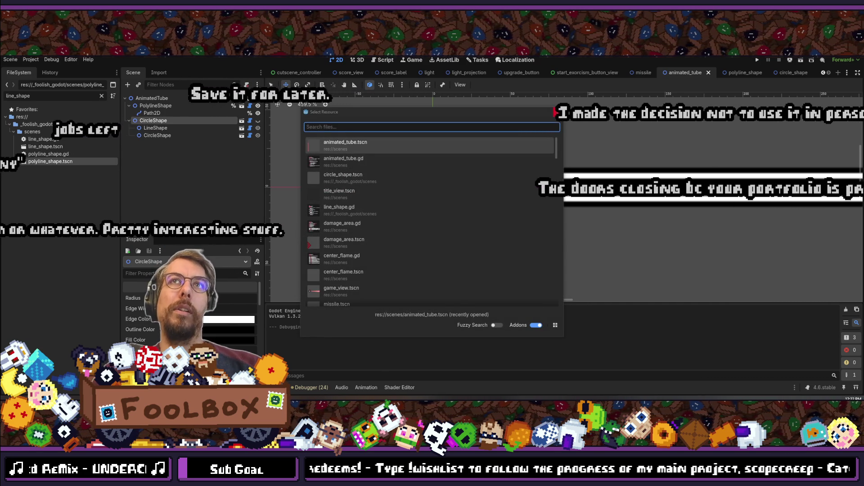
key(Escape)
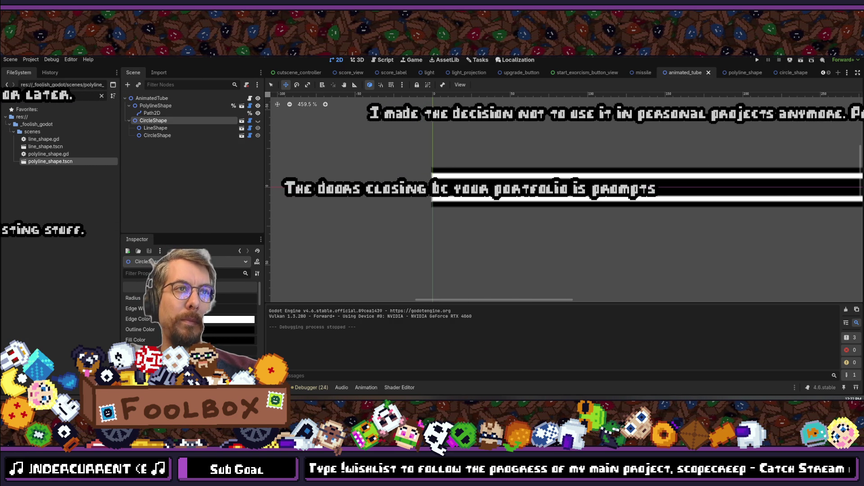
key(alt+Tab)
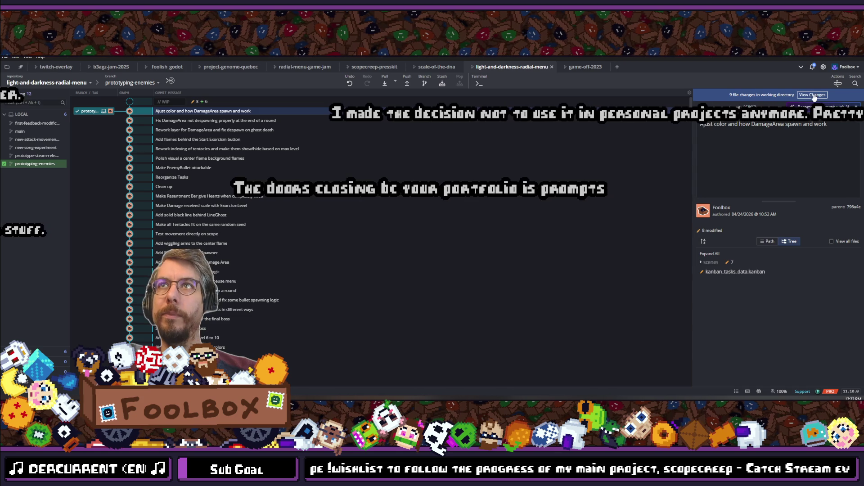
Stage all 9 changed files and commit them as 'prototype AnimatedLine with Path2d'
click(734, 326)
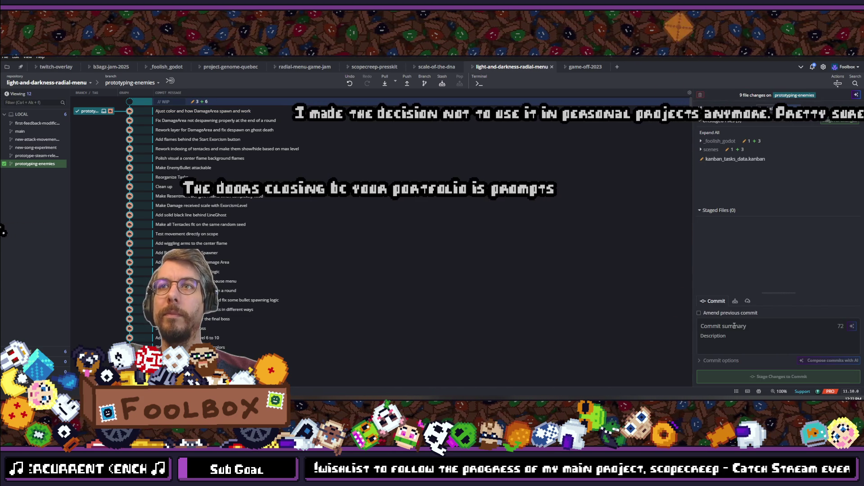
text(Ani)
key(ctrl+shift+s)
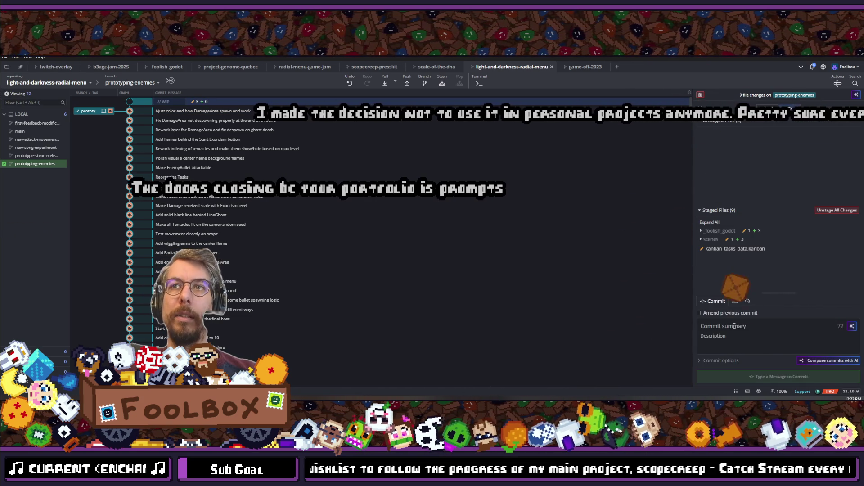
text(p)
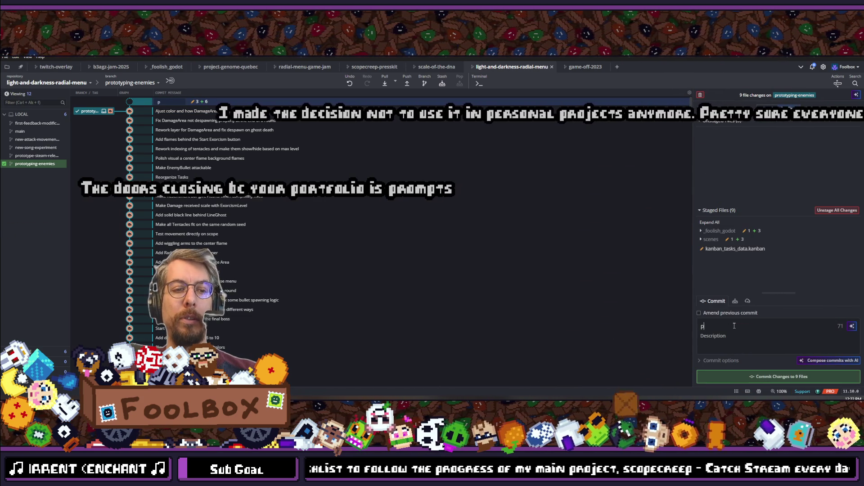
text(rototype An)
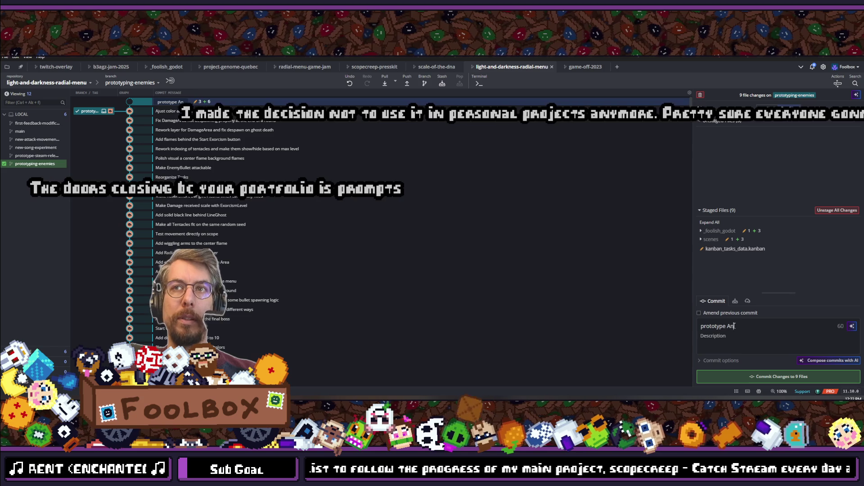
text(imated )
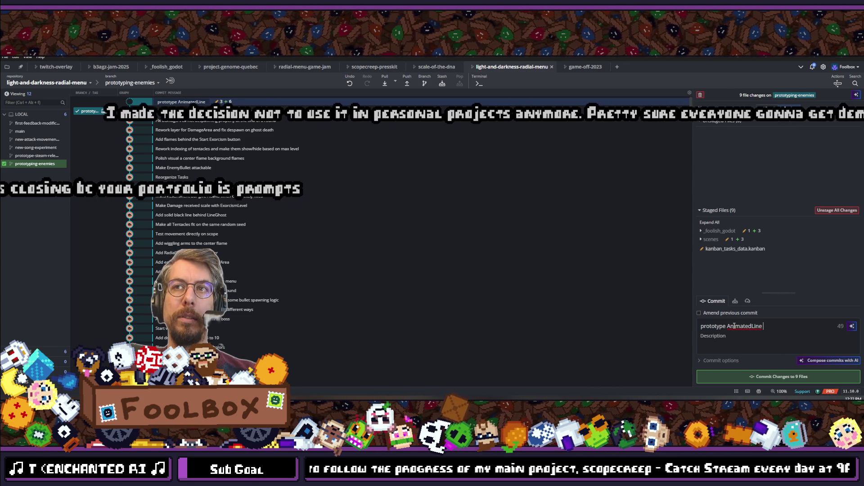
text( with)
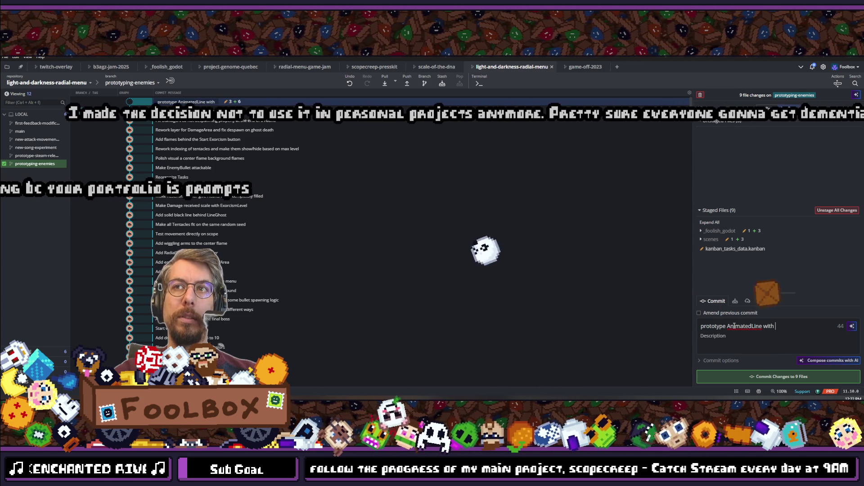
text(Path2d)
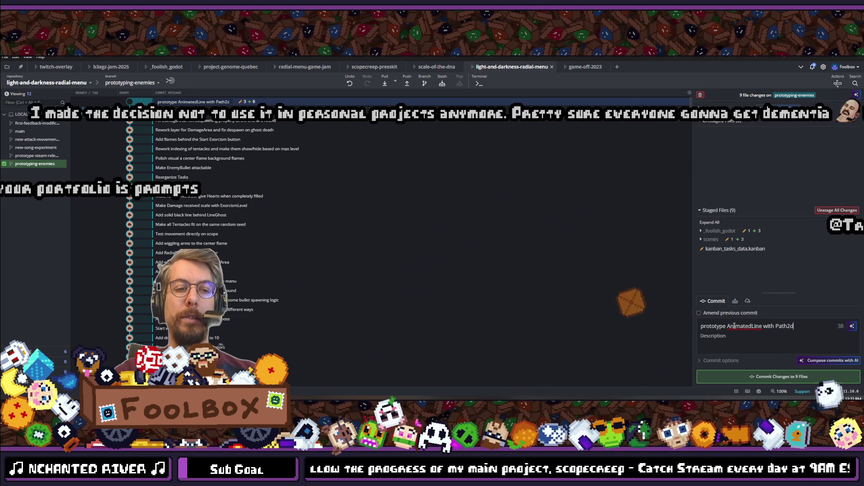
key(ctrl+Return)
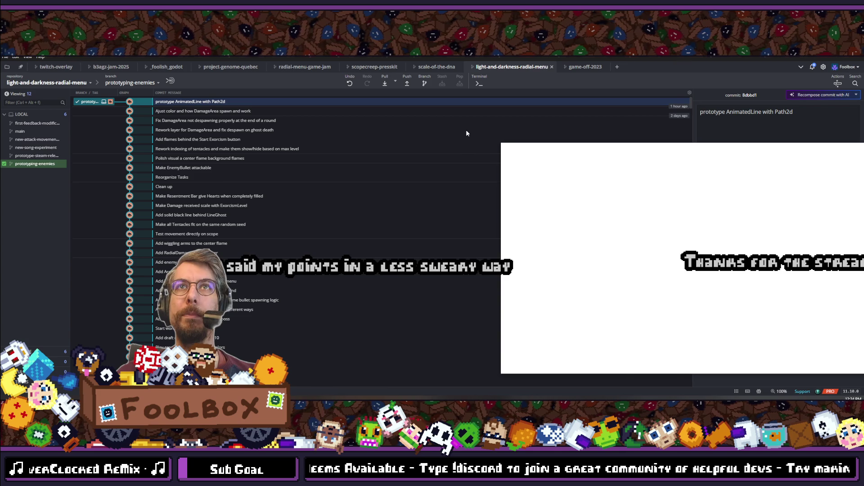
Maximize the Chrome window showing the Twitch home page
double_click(490, 139)
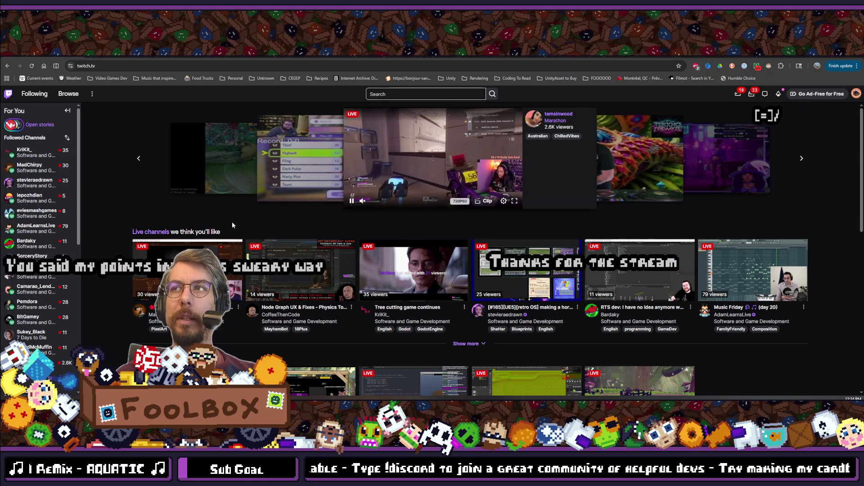
mouse_move(51, 201)
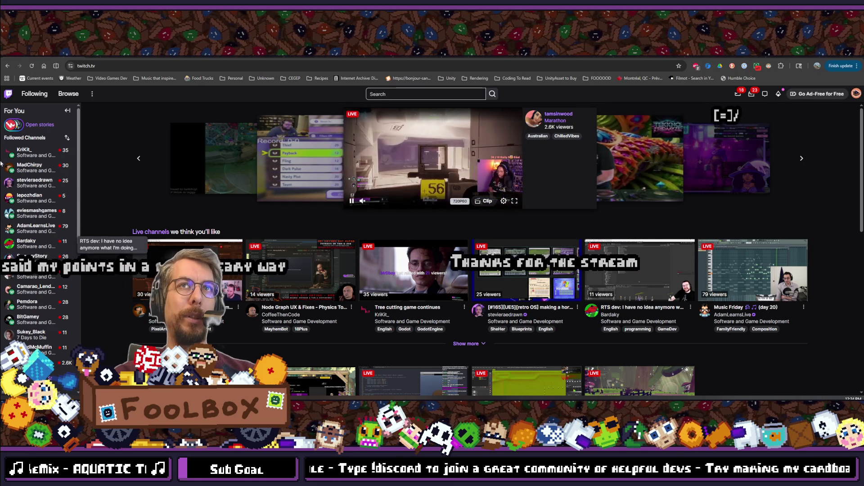
mouse_move(51, 163)
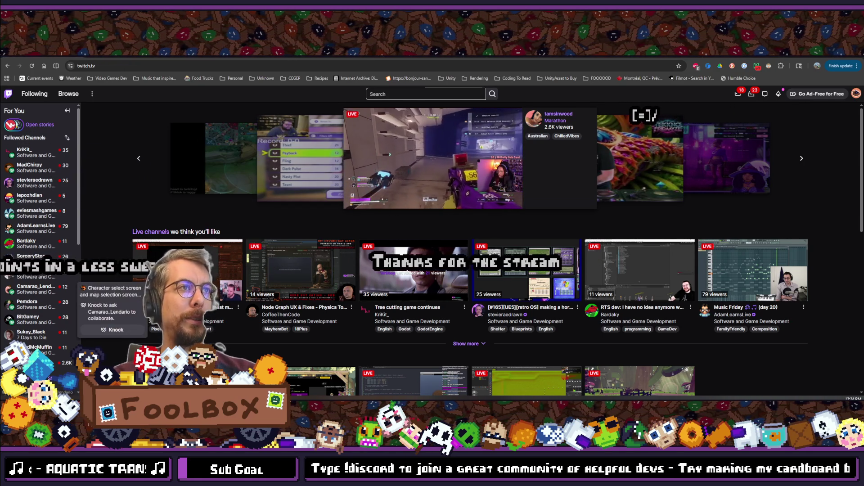
scroll(48, 173, down, 2)
scroll(48, 173, down, 2)
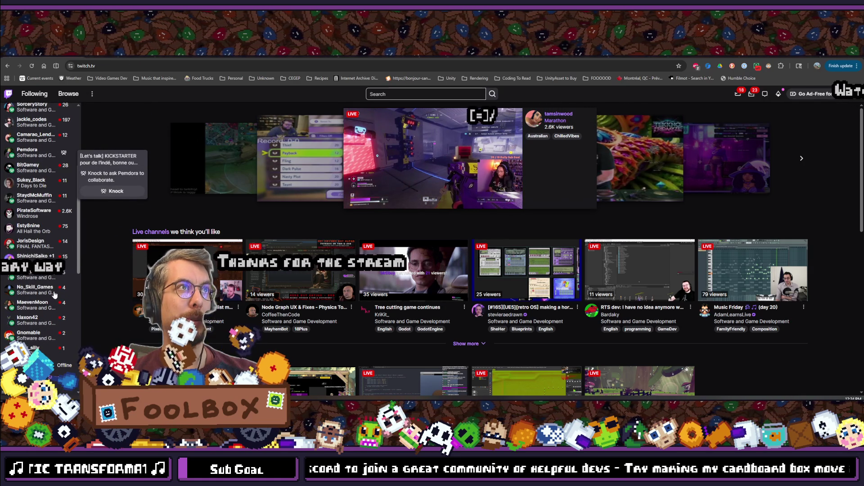
scroll(45, 288, up, 3)
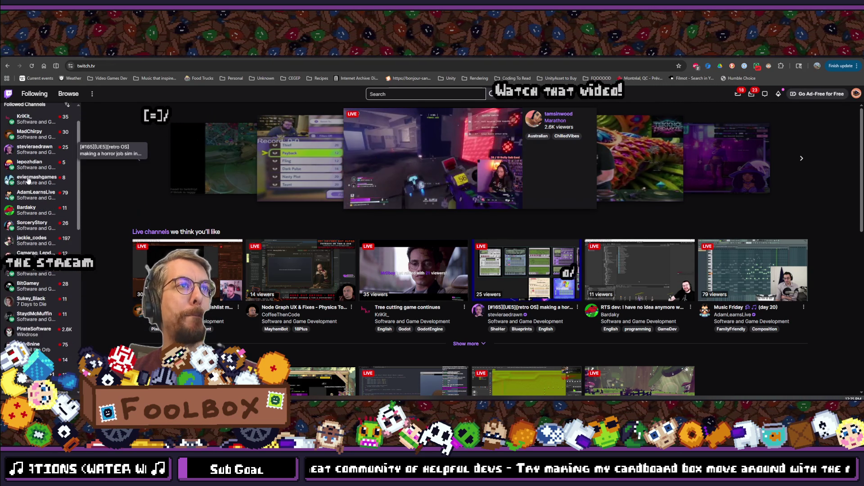
scroll(27, 180, down, 2)
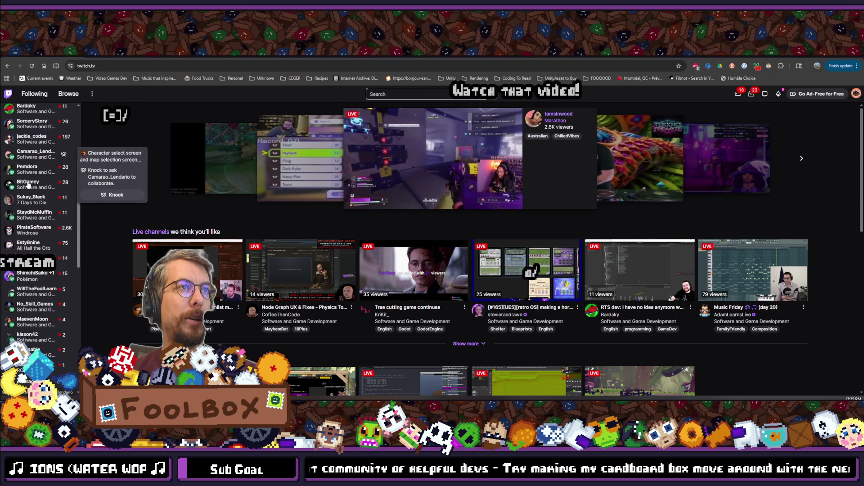
scroll(28, 189, down, 2)
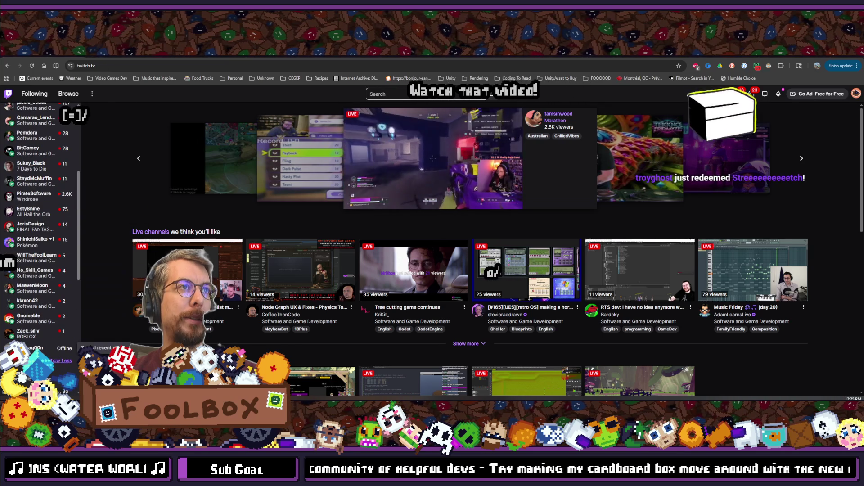
scroll(44, 253, up, 4)
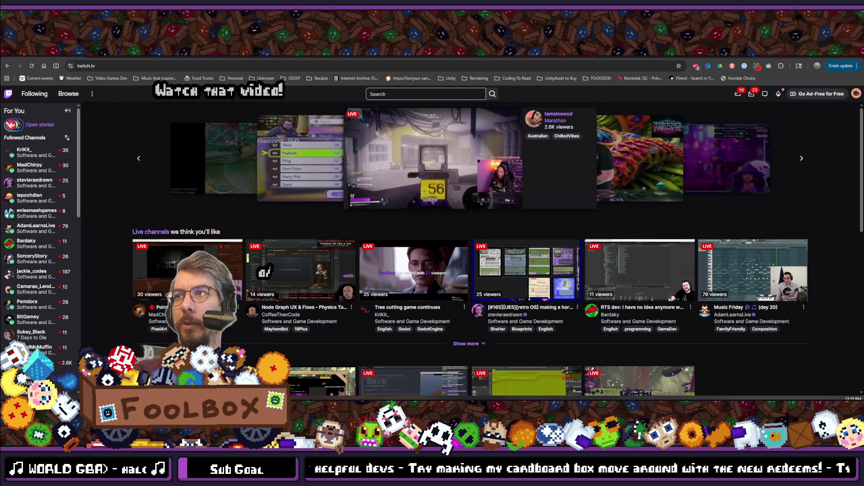
click(109, 66)
key(ctrl+v)
key(Return)
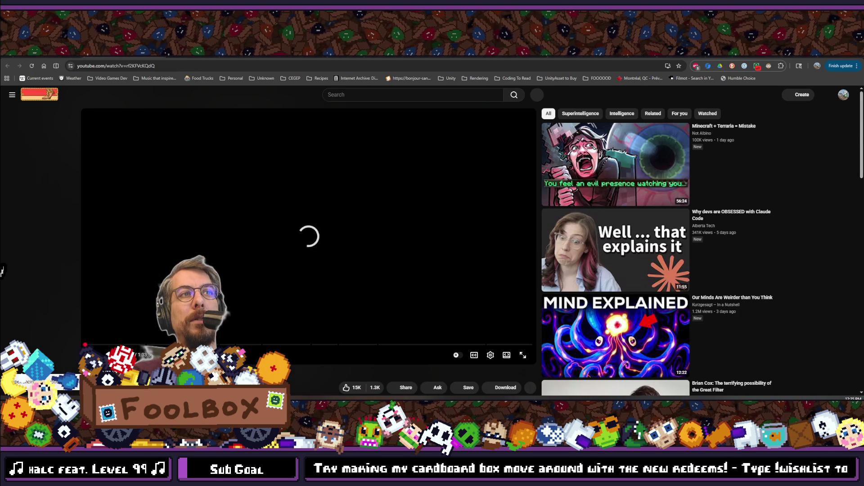
key(ctrl+Tab)
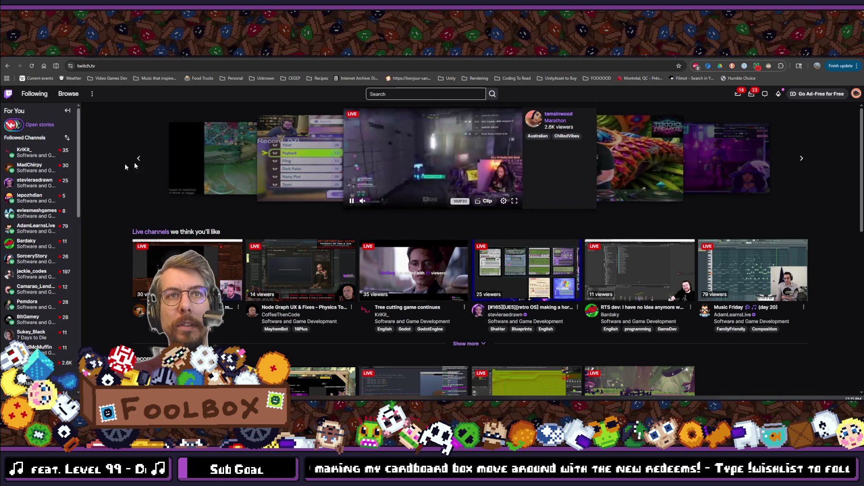
Open a channel from the Followed Channels sidebar to watch its live programming stream
click(32, 259)
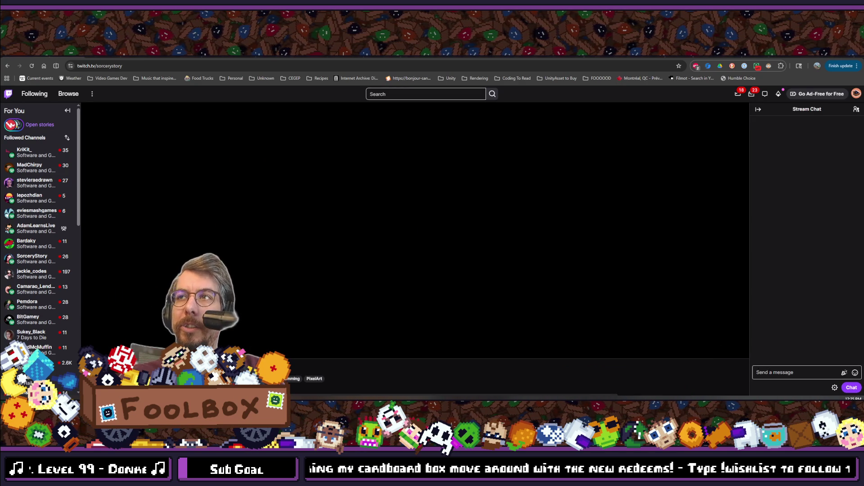